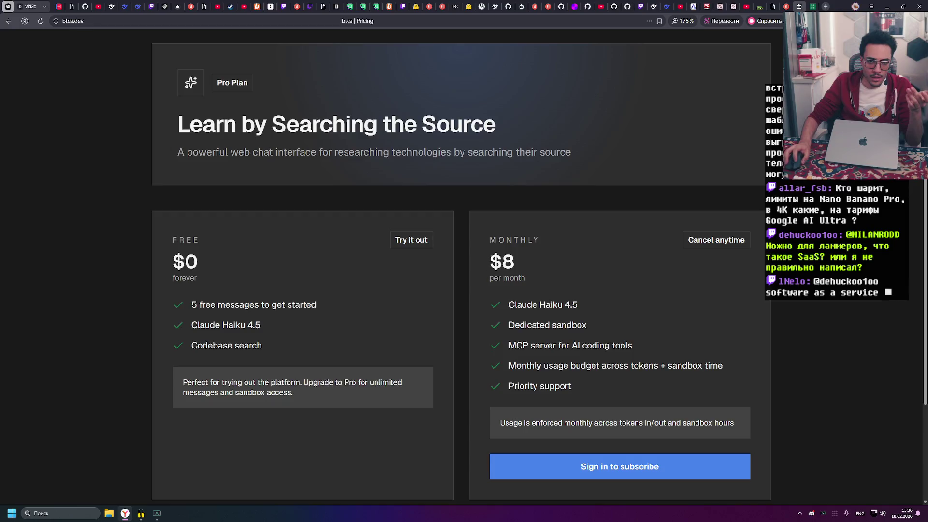
Highlight and deselect the Monthly plan card text, from its header and $8 price to its features.
{"action": "left_click_drag", "start_coordinate": [633, 346], "coordinate": [650, 395]}
{"action": "left_click", "coordinate": [611, 377]}
{"action": "left_click_drag", "start_coordinate": [589, 384], "coordinate": [480, 238]}
{"action": "left_click", "coordinate": [555, 298]}
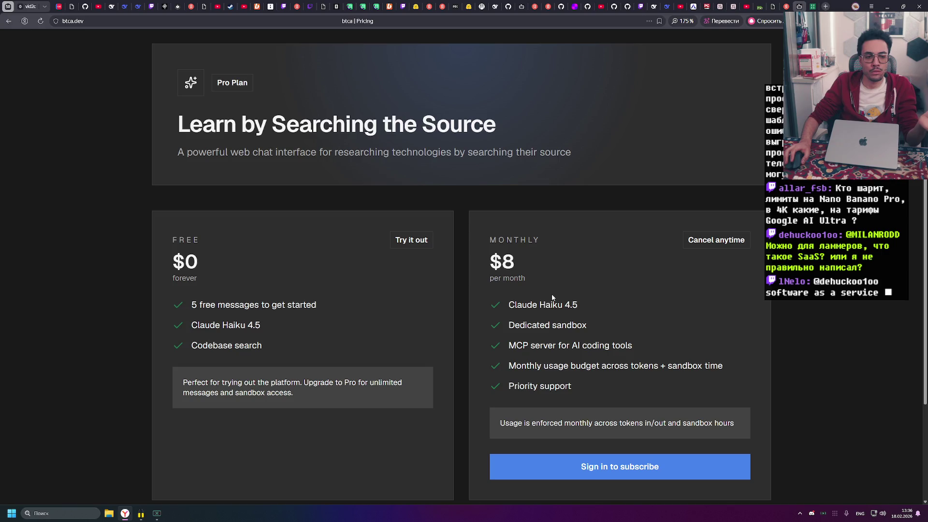
{"action": "scroll", "coordinate": [551, 299], "scroll_direction": "down", "scroll_amount": 2}
{"action": "mouse_move", "coordinate": [568, 353]}
{"action": "left_mouse_down"}
{"action": "mouse_move", "coordinate": [517, 203]}
{"action": "mouse_move", "coordinate": [493, 184]}
{"action": "left_mouse_up"}
{"action": "left_click", "coordinate": [521, 199]}
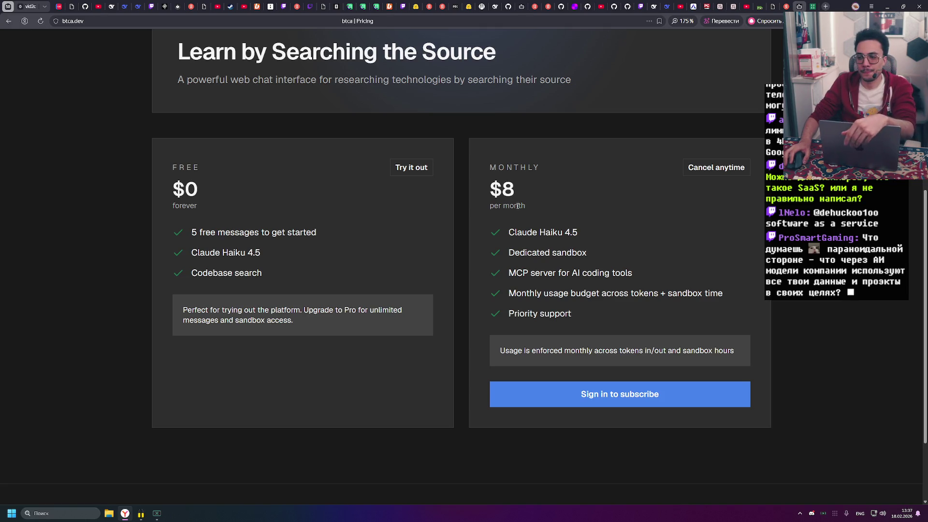
{"action": "mouse_move", "coordinate": [487, 167]}
{"action": "left_mouse_down"}
{"action": "mouse_move", "coordinate": [626, 309]}
{"action": "mouse_move", "coordinate": [598, 315]}
{"action": "left_mouse_up"}
{"action": "left_click", "coordinate": [596, 314]}
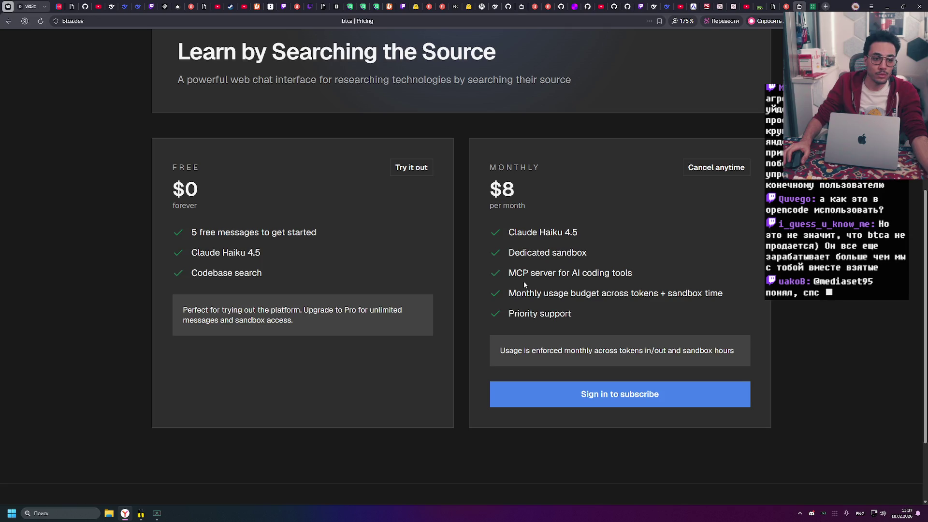
Scroll around and reselect the Monthly plan's five features, from $8 to Priority support.
{"action": "scroll", "coordinate": [524, 285], "scroll_direction": "down", "scroll_amount": 2}
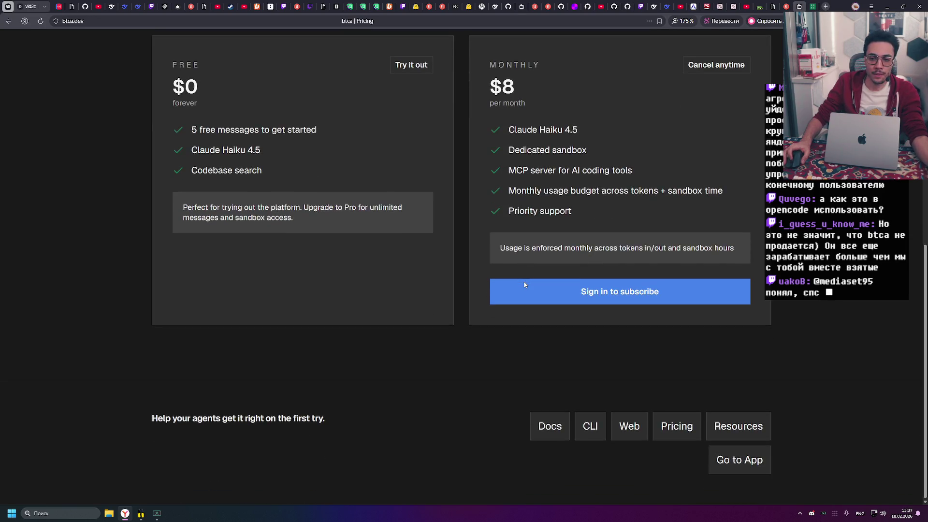
{"action": "scroll", "coordinate": [527, 284], "scroll_direction": "up", "scroll_amount": 4}
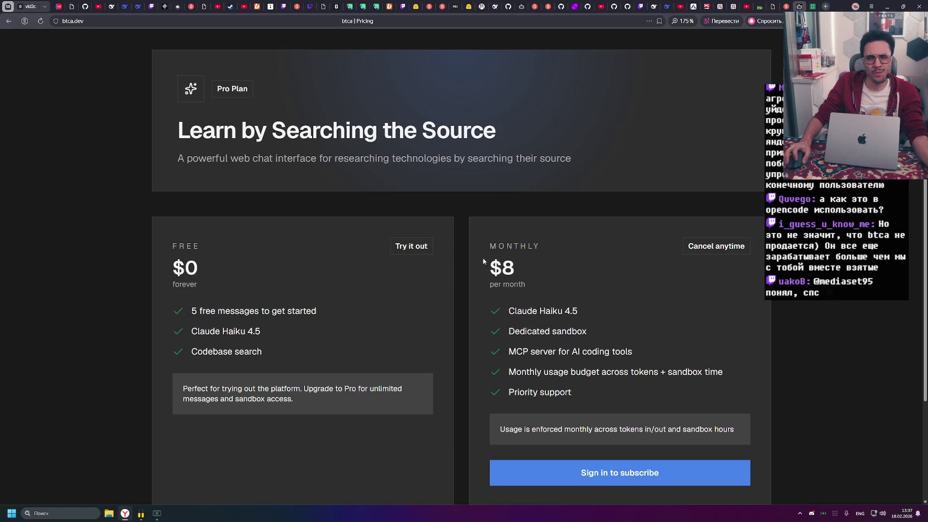
{"action": "scroll", "coordinate": [573, 282], "scroll_direction": "down", "scroll_amount": 3}
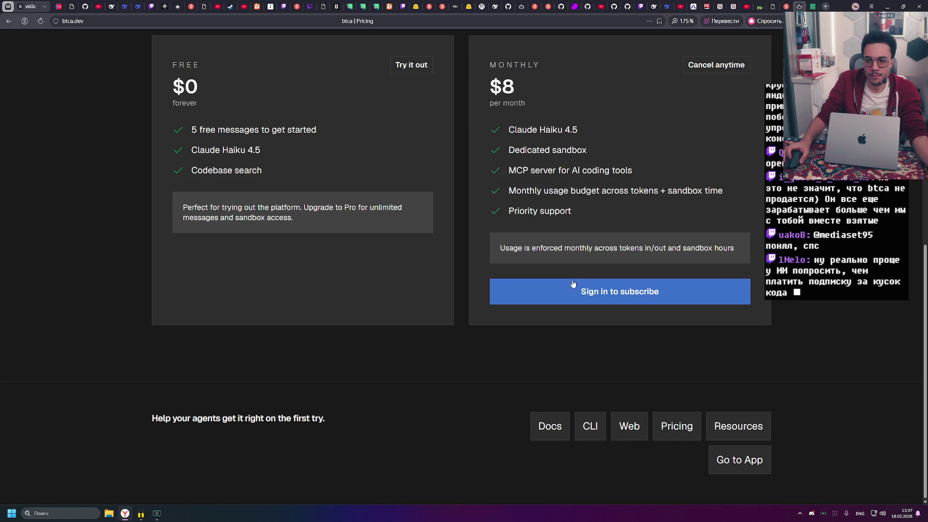
{"action": "scroll", "coordinate": [573, 284], "scroll_direction": "up", "scroll_amount": 7}
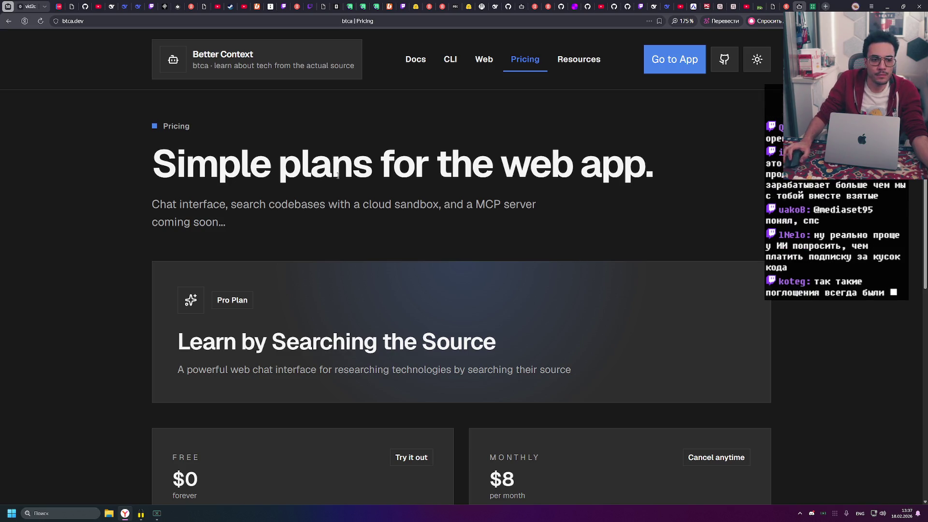
{"action": "scroll", "coordinate": [439, 211], "scroll_direction": "down", "scroll_amount": 4}
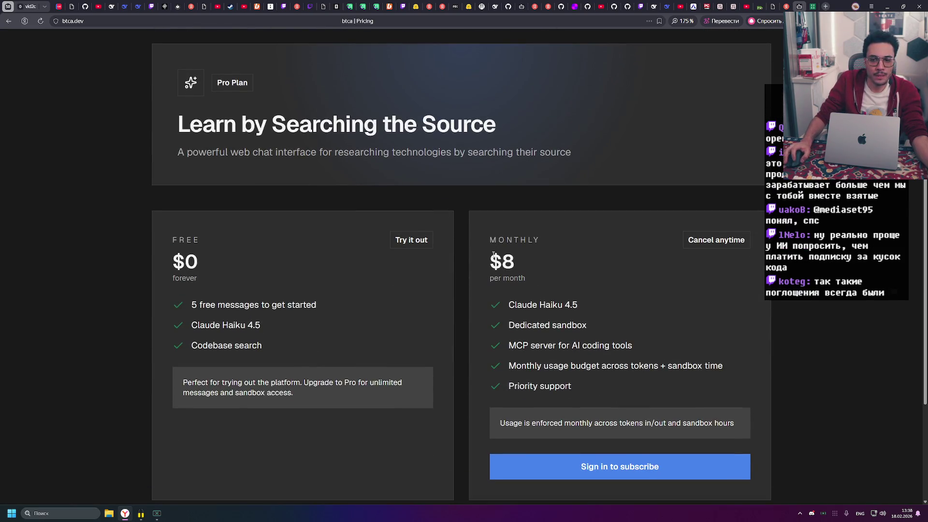
{"action": "mouse_move", "coordinate": [483, 251]}
{"action": "left_mouse_down"}
{"action": "mouse_move", "coordinate": [590, 329]}
{"action": "mouse_move", "coordinate": [588, 388]}
{"action": "left_mouse_up"}
{"action": "left_click", "coordinate": [588, 388]}
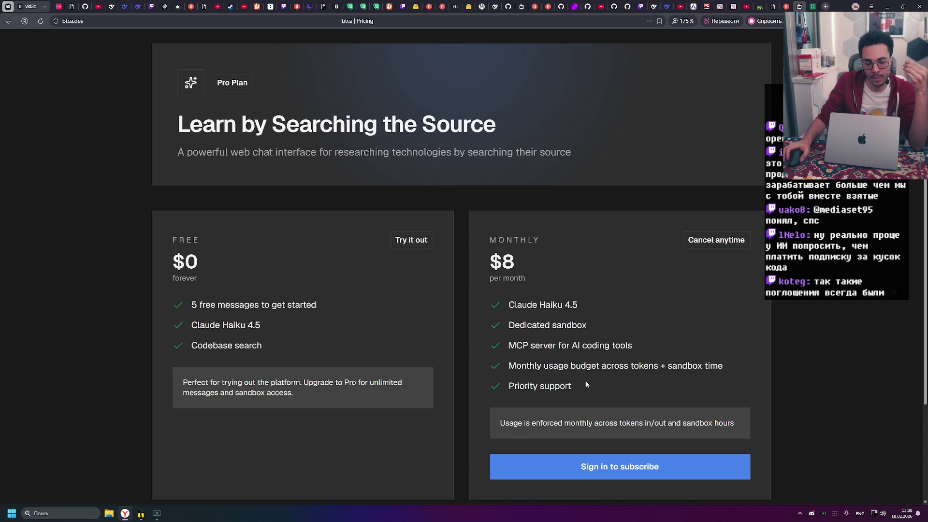
{"action": "mouse_move", "coordinate": [506, 309]}
{"action": "left_mouse_down"}
{"action": "mouse_move", "coordinate": [590, 333]}
{"action": "mouse_move", "coordinate": [576, 389]}
{"action": "mouse_move", "coordinate": [582, 385]}
{"action": "mouse_move", "coordinate": [508, 306]}
{"action": "mouse_move", "coordinate": [582, 375]}
{"action": "mouse_move", "coordinate": [573, 389]}
{"action": "left_mouse_up"}
Load asana.com in a new tab and highlight its landing-page headline.
{"action": "left_click", "coordinate": [825, 6]}
{"action": "type", "text": "asana.com"}
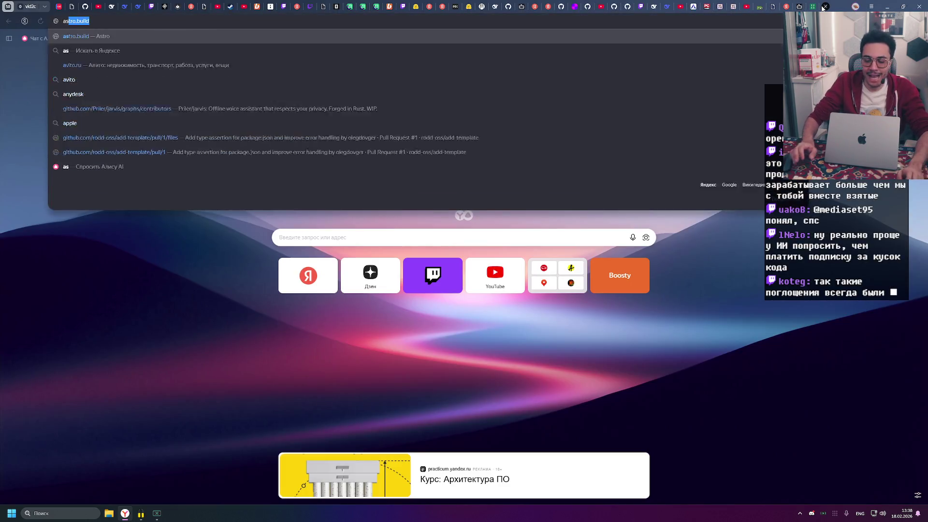
{"action": "key", "text": "Return"}
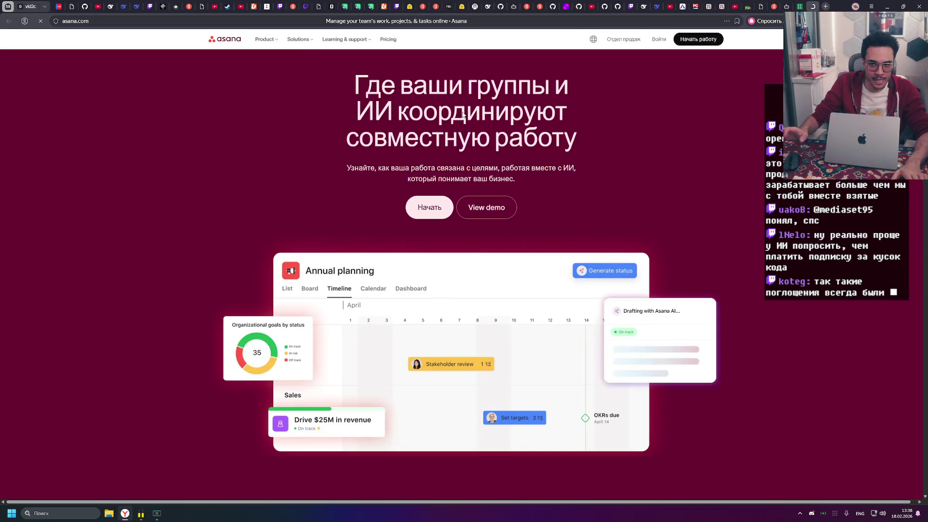
{"action": "left_click_drag", "start_coordinate": [353, 86], "coordinate": [589, 140]}
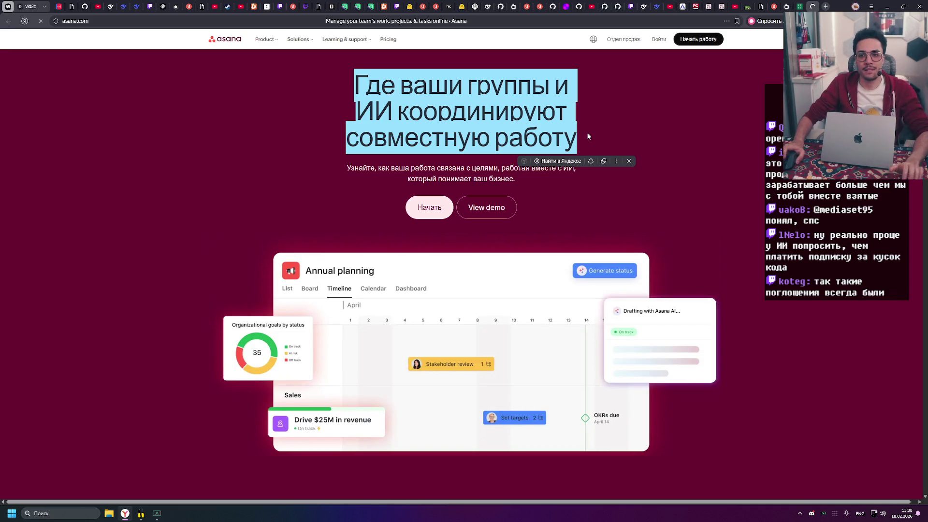
{"action": "left_click", "coordinate": [588, 134]}
{"action": "left_click_drag", "start_coordinate": [348, 87], "coordinate": [611, 135]}
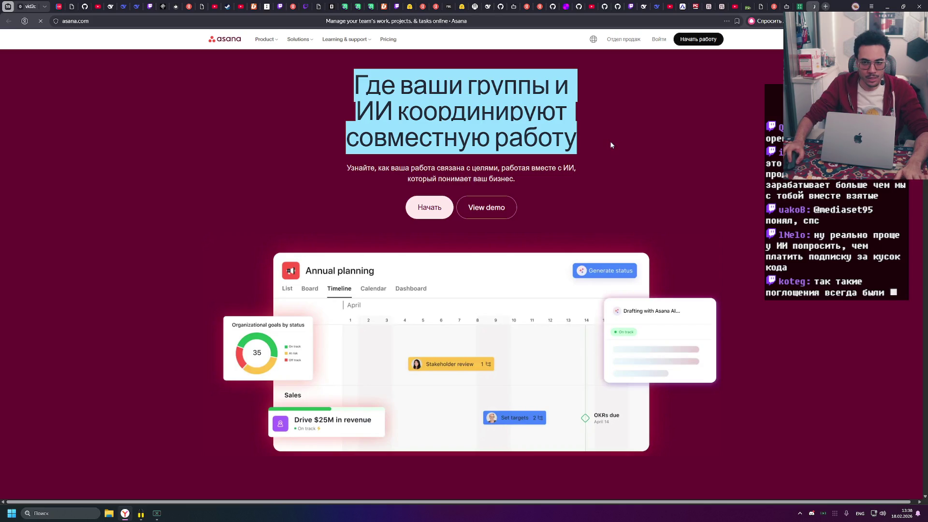
{"action": "left_click", "coordinate": [611, 135]}
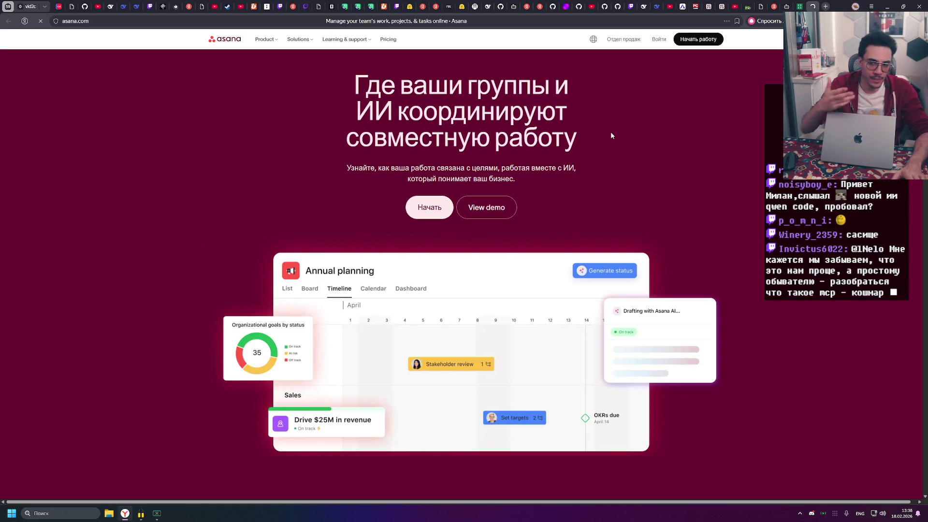
{"action": "scroll", "coordinate": [531, 125], "scroll_direction": "down", "scroll_amount": 8}
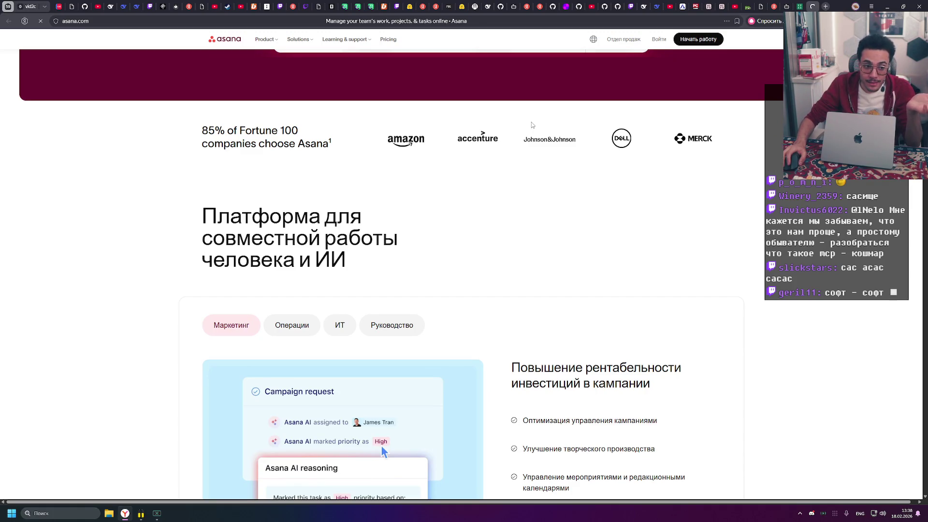
Scroll through the Asana landing page sections, then close the Asana tab.
{"action": "scroll", "coordinate": [531, 125], "scroll_direction": "down", "scroll_amount": 7}
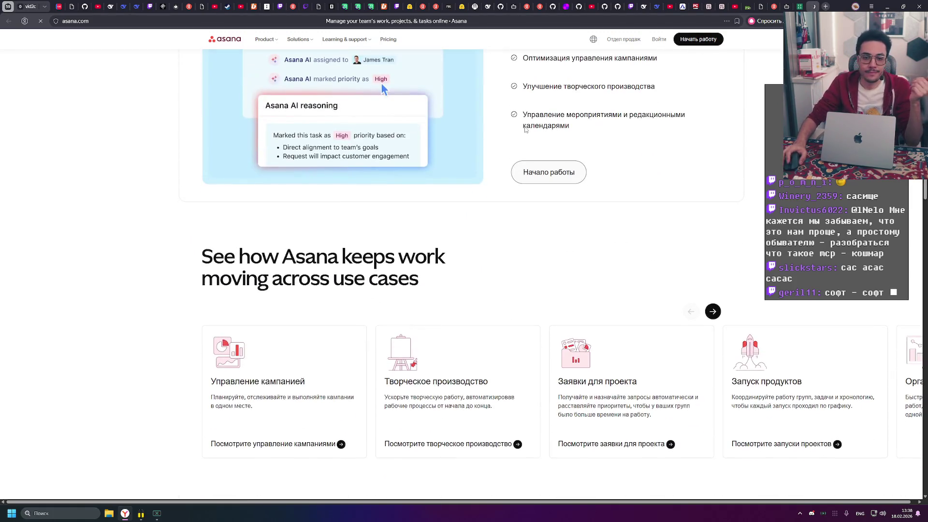
{"action": "scroll", "coordinate": [525, 130], "scroll_direction": "down", "scroll_amount": 4}
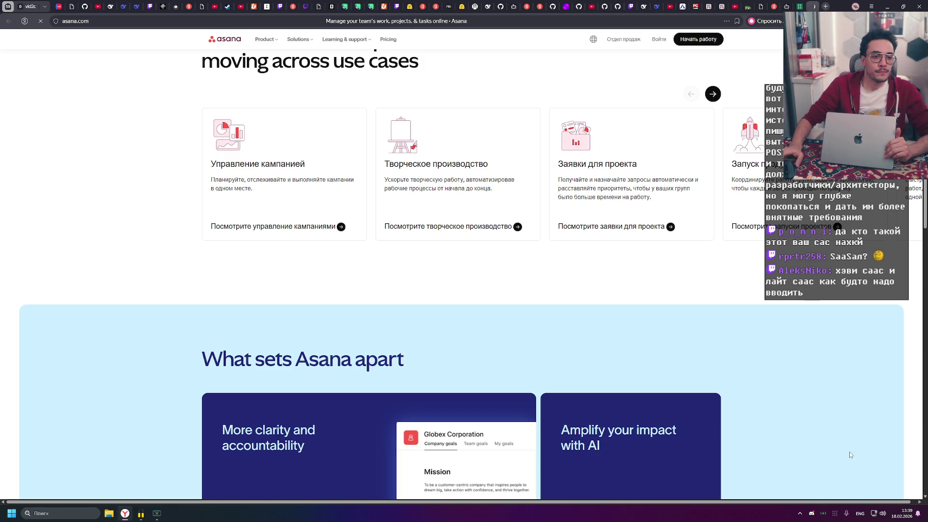
{"action": "mouse_move", "coordinate": [590, 466]}
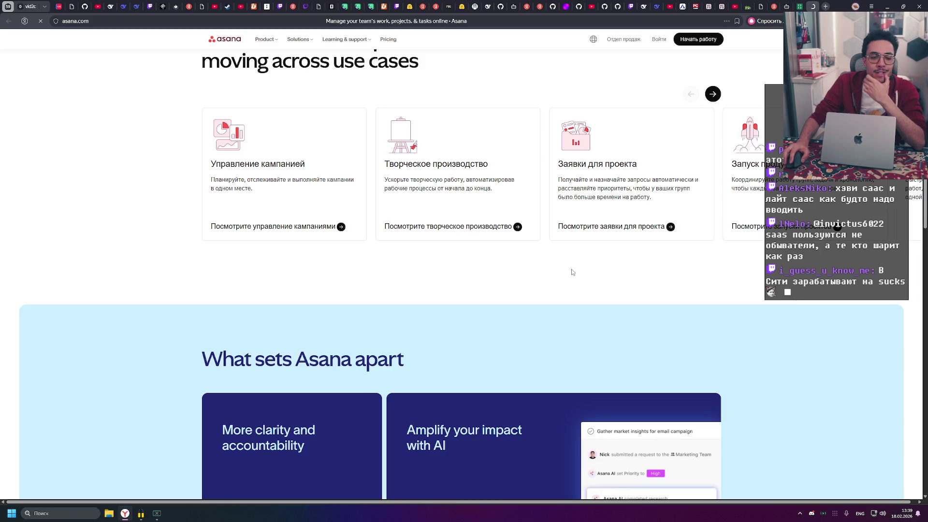
{"action": "scroll", "coordinate": [567, 268], "scroll_direction": "down", "scroll_amount": 10}
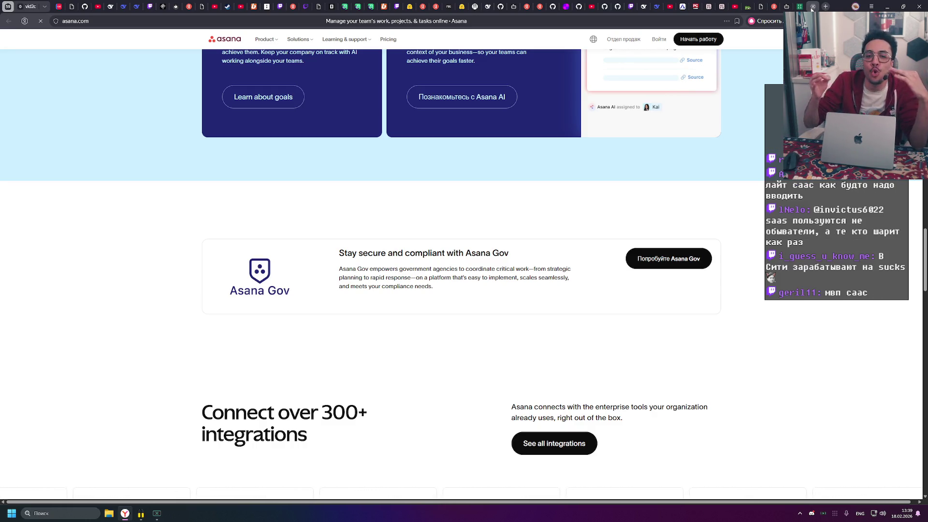
{"action": "left_click", "coordinate": [813, 7]}
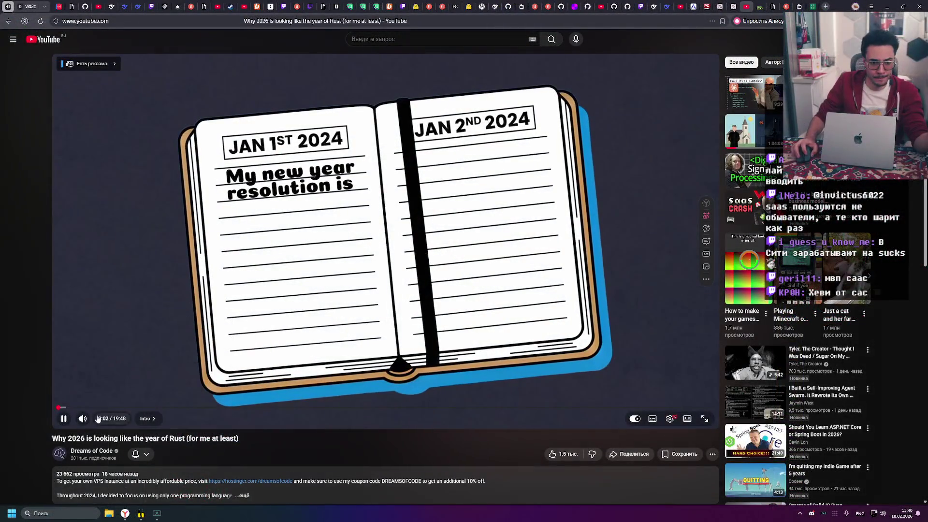
Lower the Rust video's volume slightly, then pause and resume playback.
{"action": "left_click", "coordinate": [96, 419]}
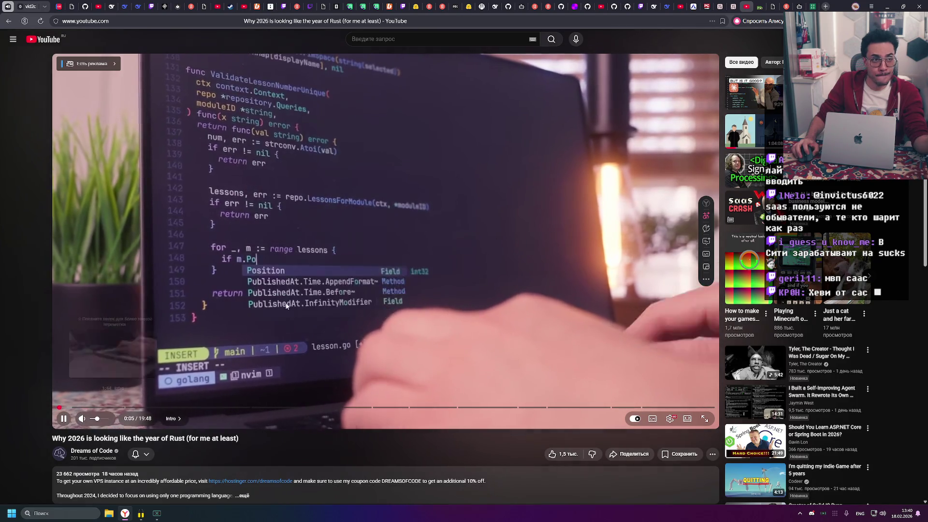
{"action": "left_click", "coordinate": [425, 245]}
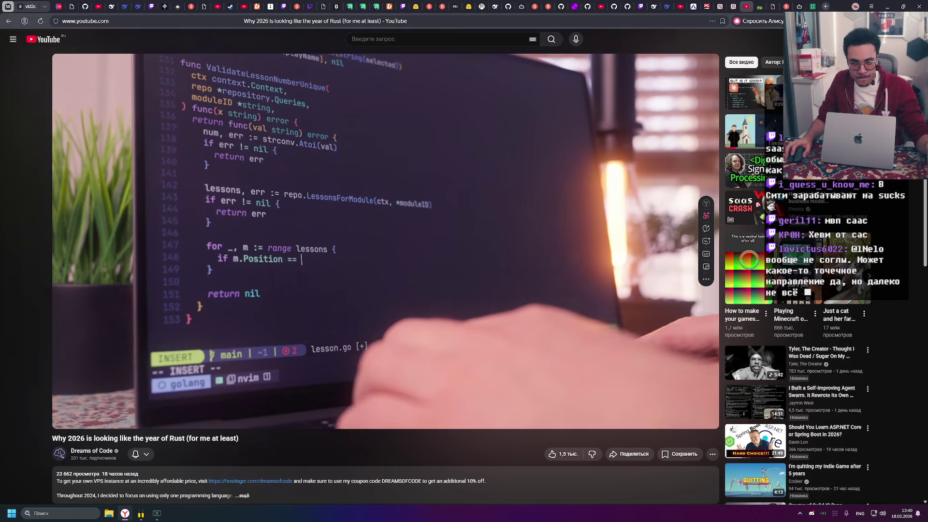
{"action": "mouse_move", "coordinate": [471, 274]}
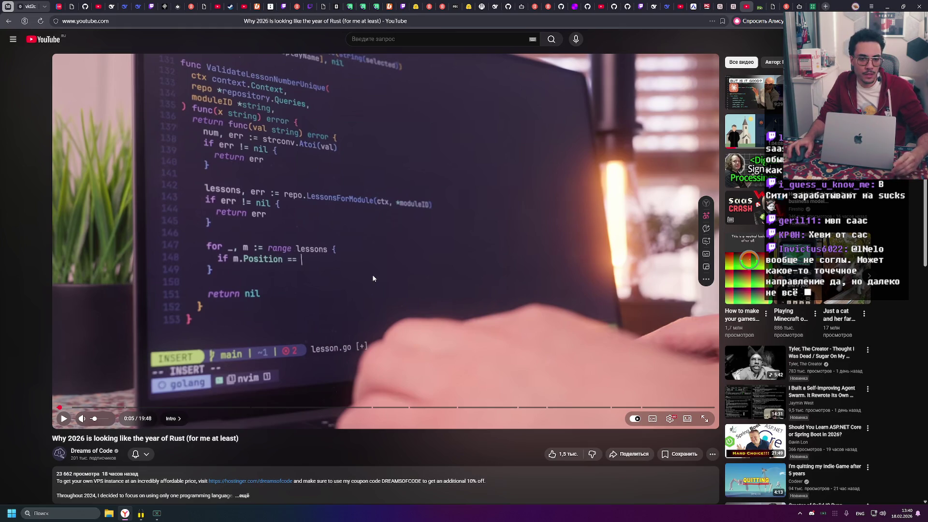
{"action": "left_click", "coordinate": [64, 419]}
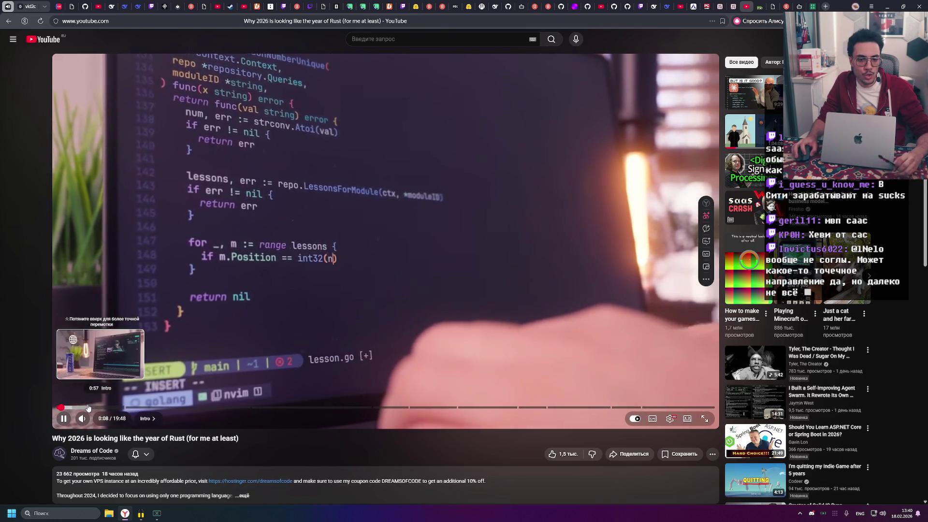
Expand the video description and open its getkiru.app link in a new tab, switching to it.
{"action": "scroll", "coordinate": [203, 430], "scroll_direction": "down", "scroll_amount": 2}
{"action": "left_click", "coordinate": [237, 424]}
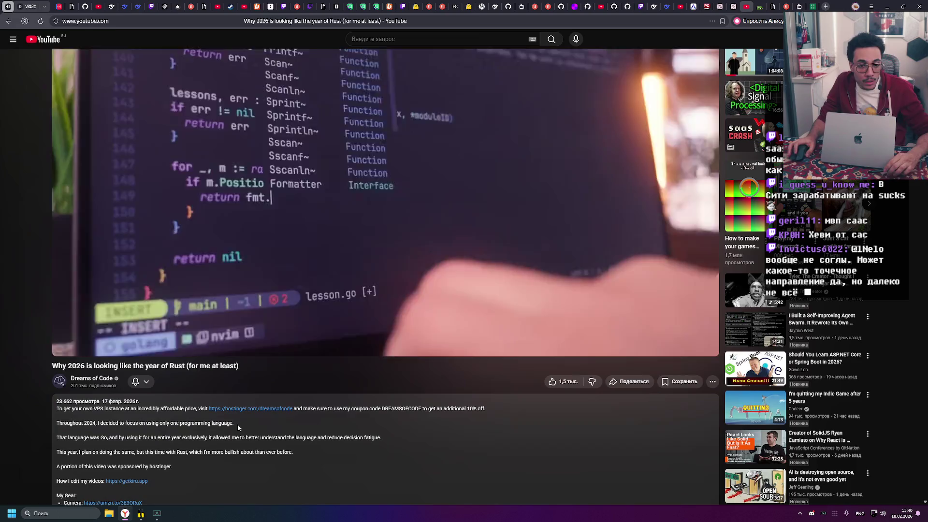
{"action": "scroll", "coordinate": [169, 386], "scroll_direction": "down", "scroll_amount": 3}
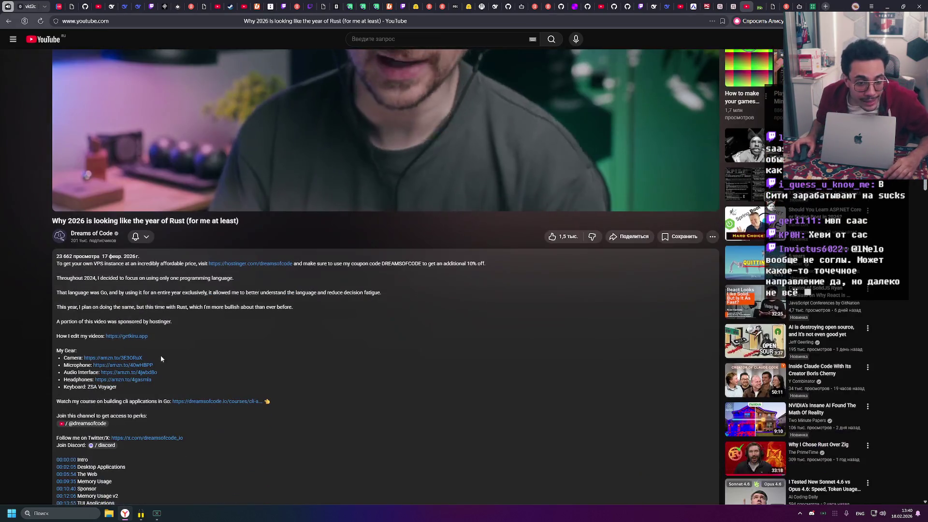
{"action": "middle_click", "coordinate": [145, 337]}
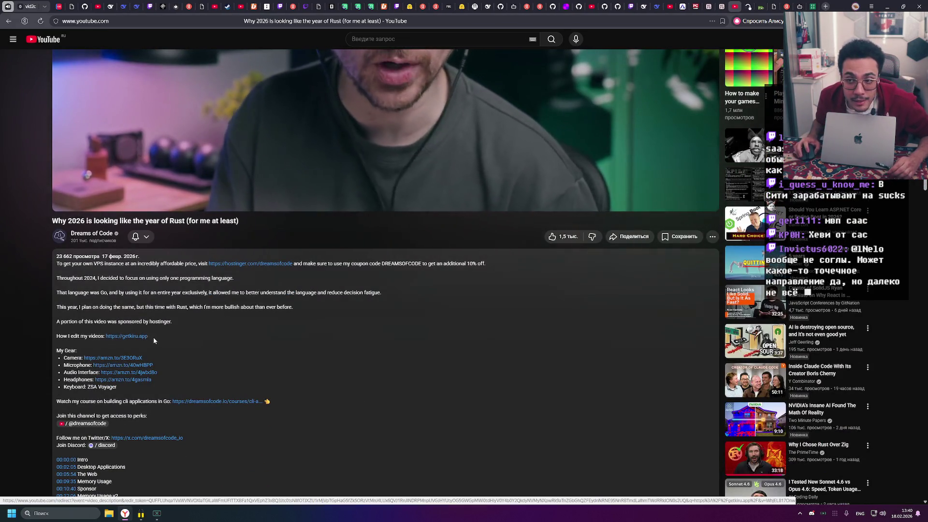
{"action": "left_click", "coordinate": [748, 6]}
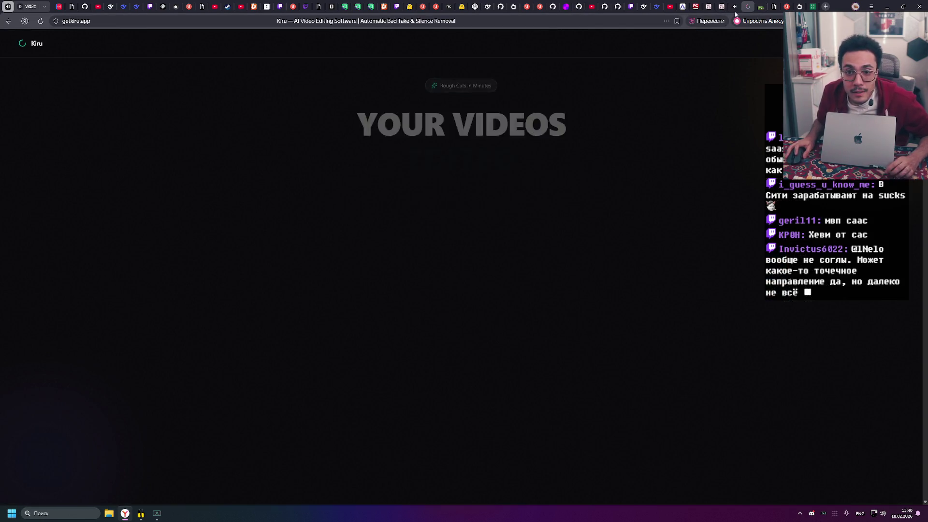
{"action": "scroll", "coordinate": [473, 136], "scroll_direction": "down", "scroll_amount": 2}
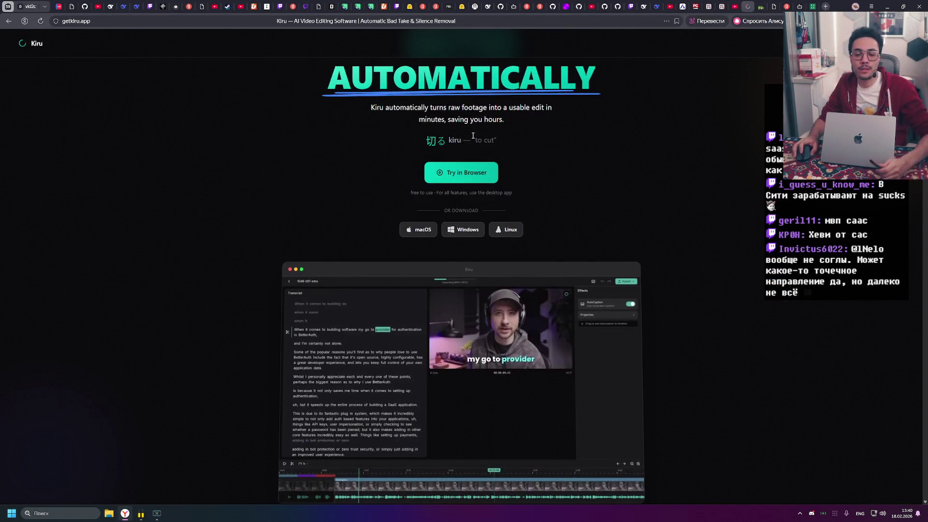
{"action": "scroll", "coordinate": [473, 135], "scroll_direction": "down", "scroll_amount": 3}
{"action": "scroll", "coordinate": [471, 137], "scroll_direction": "up", "scroll_amount": 5}
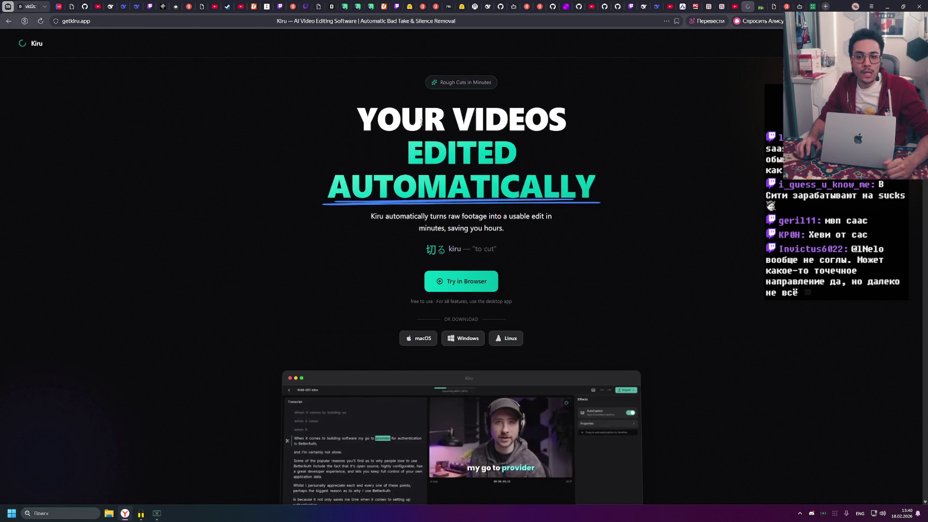
{"action": "scroll", "coordinate": [421, 122], "scroll_direction": "down", "scroll_amount": 5}
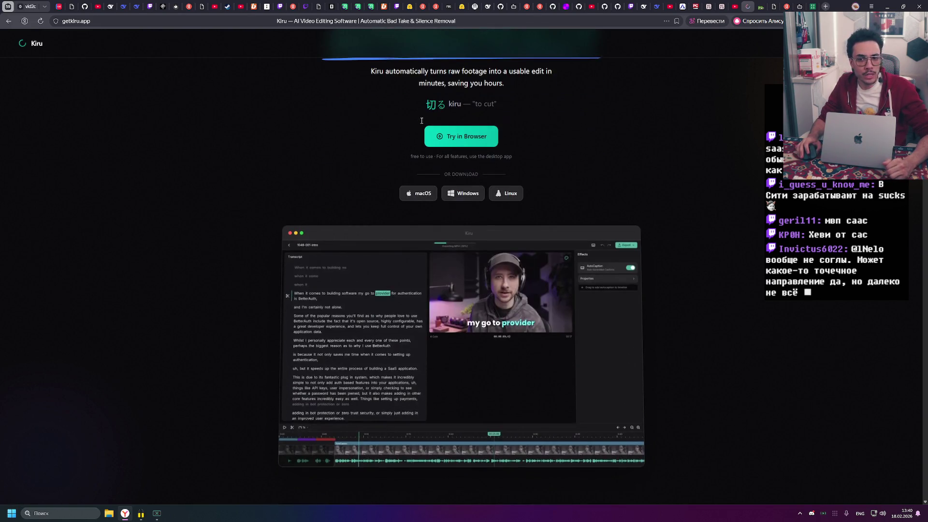
{"action": "scroll", "coordinate": [445, 206], "scroll_direction": "down", "scroll_amount": 5}
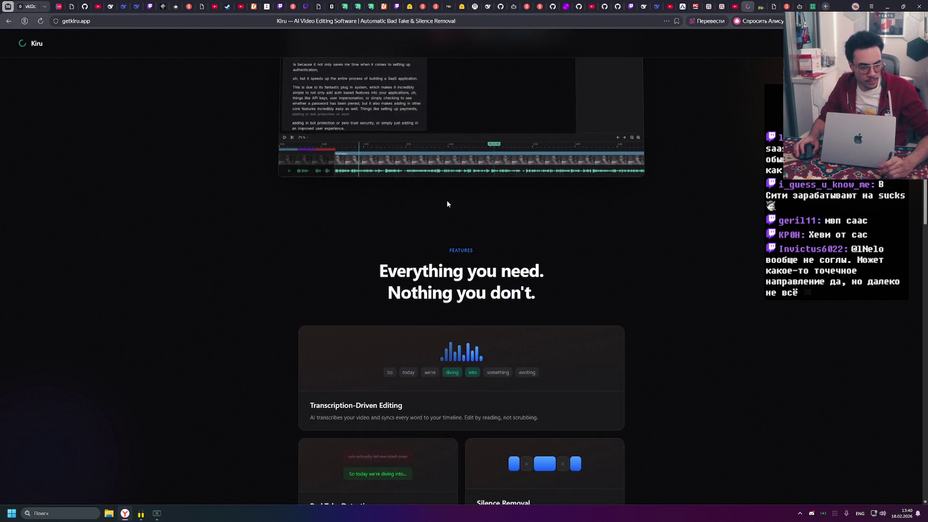
{"action": "scroll", "coordinate": [447, 203], "scroll_direction": "down", "scroll_amount": 3}
{"action": "scroll", "coordinate": [447, 202], "scroll_direction": "down", "scroll_amount": 4}
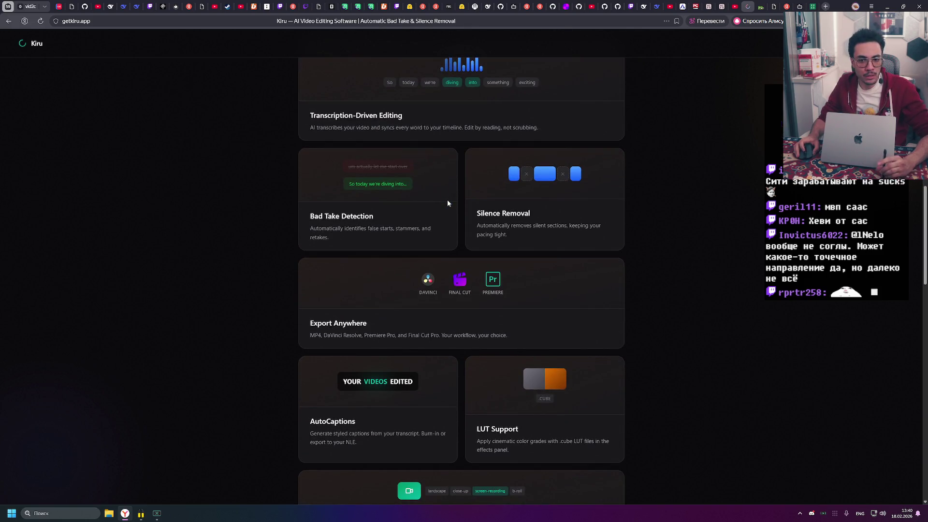
{"action": "scroll", "coordinate": [448, 200], "scroll_direction": "down", "scroll_amount": 2}
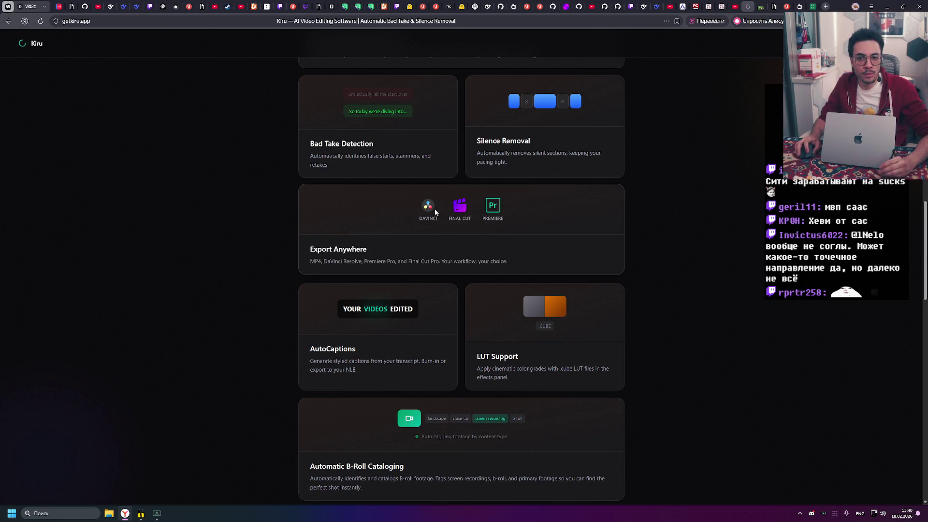
{"action": "left_click_drag", "start_coordinate": [377, 261], "coordinate": [401, 261]}
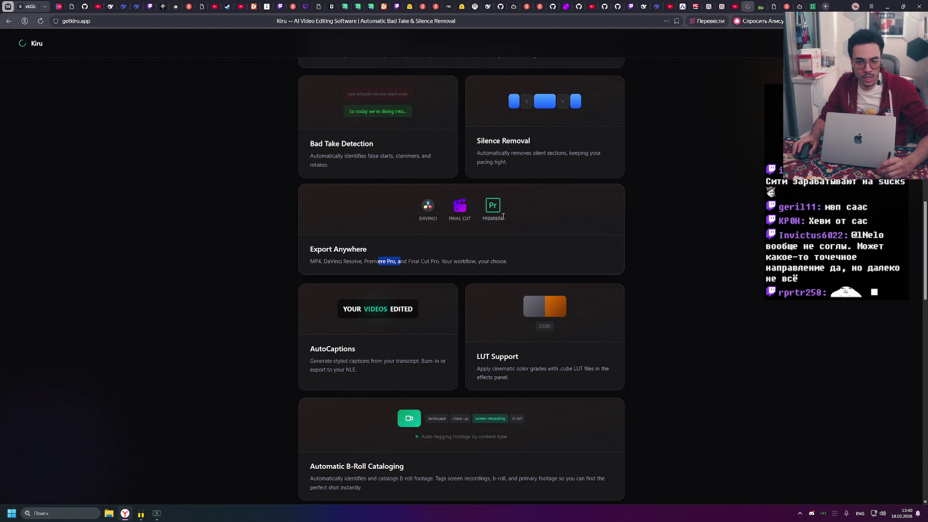
{"action": "scroll", "coordinate": [501, 204], "scroll_direction": "down", "scroll_amount": 5}
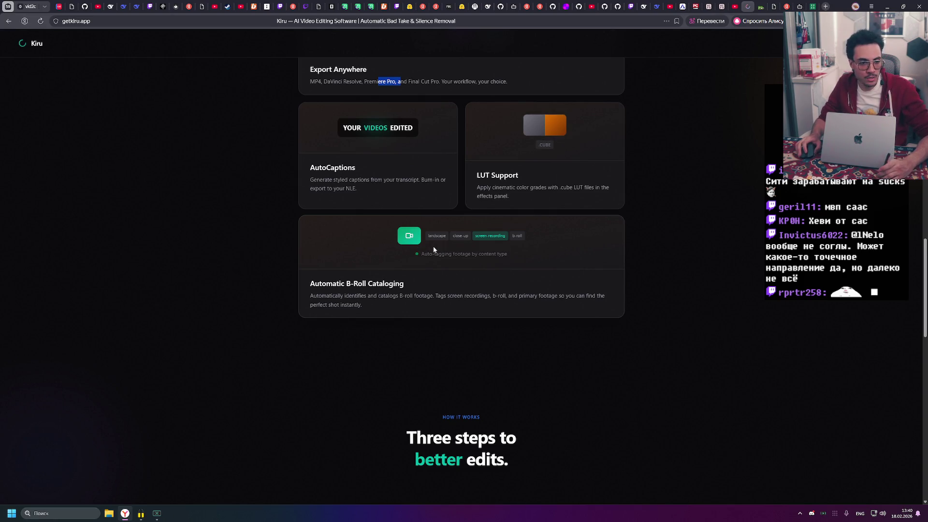
{"action": "scroll", "coordinate": [434, 248], "scroll_direction": "down", "scroll_amount": 9}
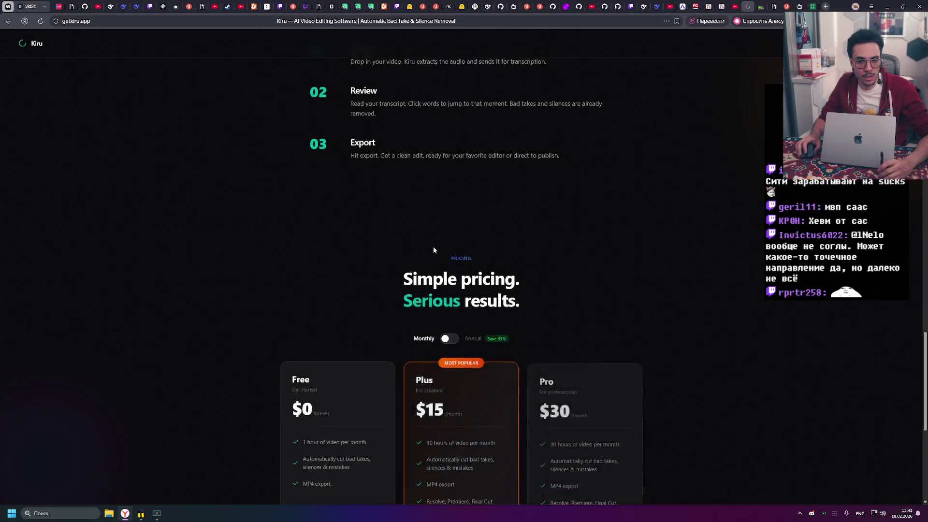
{"action": "scroll", "coordinate": [433, 250], "scroll_direction": "down", "scroll_amount": 4}
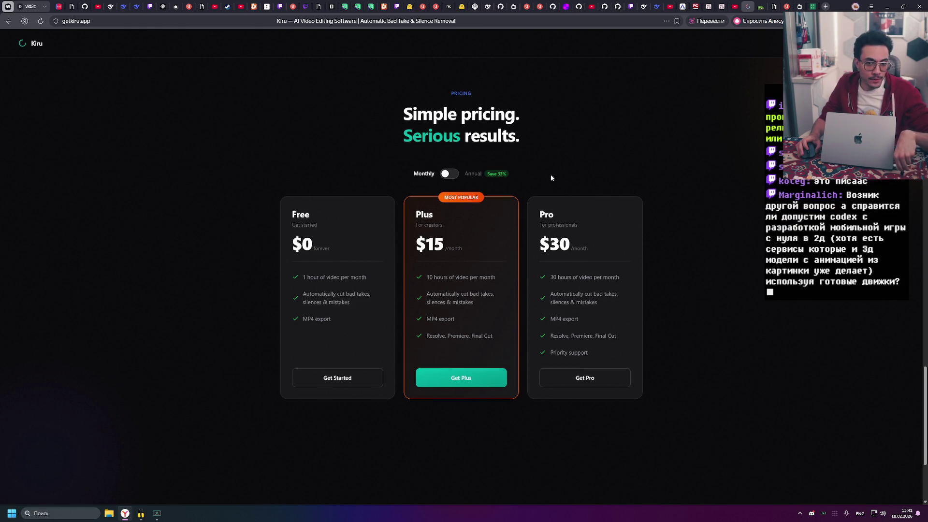
{"action": "scroll", "coordinate": [540, 169], "scroll_direction": "up", "scroll_amount": 15}
{"action": "scroll", "coordinate": [460, 287], "scroll_direction": "up", "scroll_amount": 3}
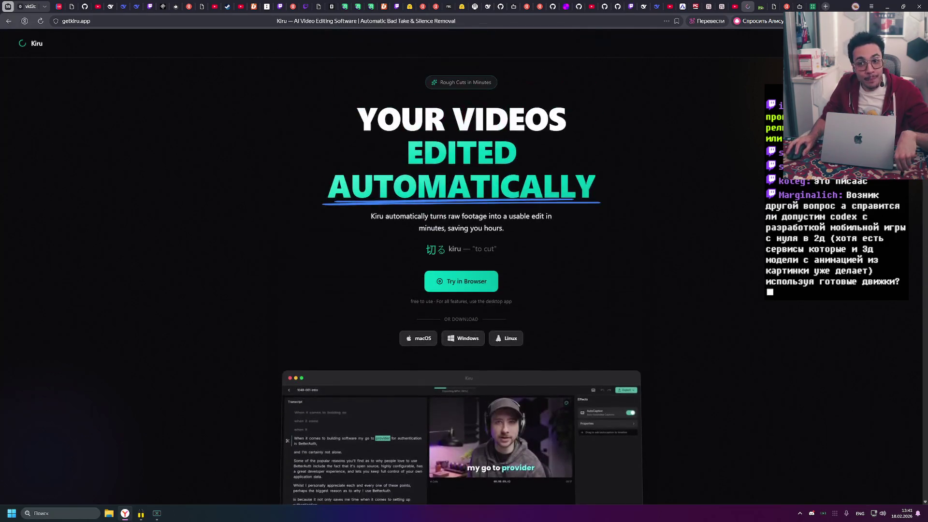
{"action": "left_click", "coordinate": [460, 289]}
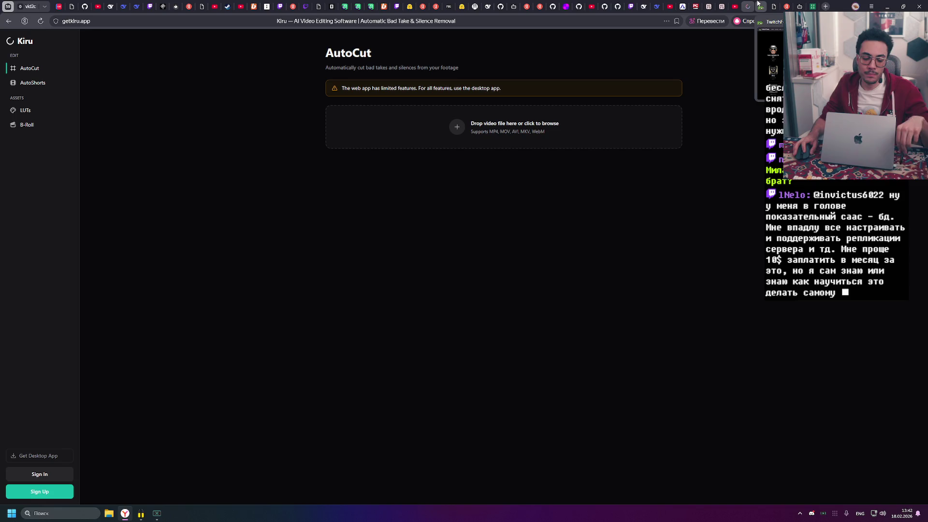
Close the Twitch tab and go back from AutoCut to the Kiru landing page.
{"action": "middle_click", "coordinate": [758, 3]}
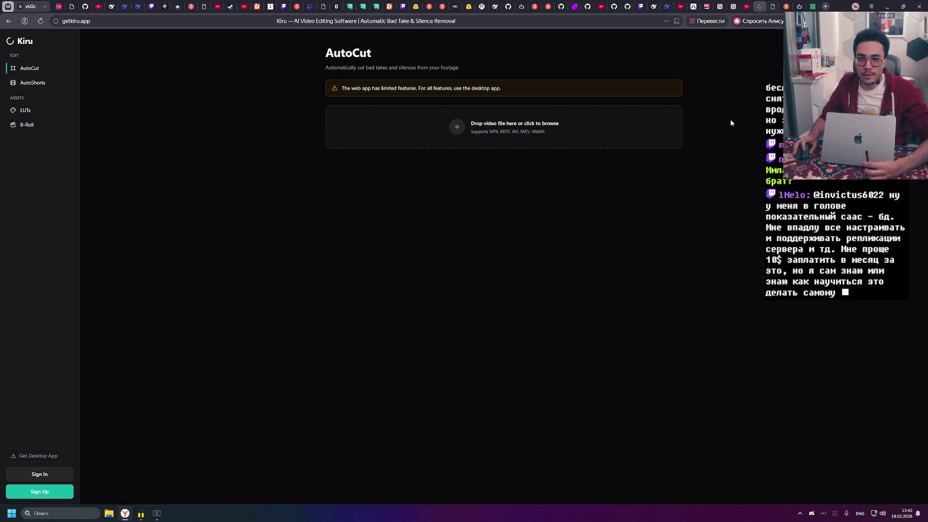
{"action": "left_click", "coordinate": [9, 21]}
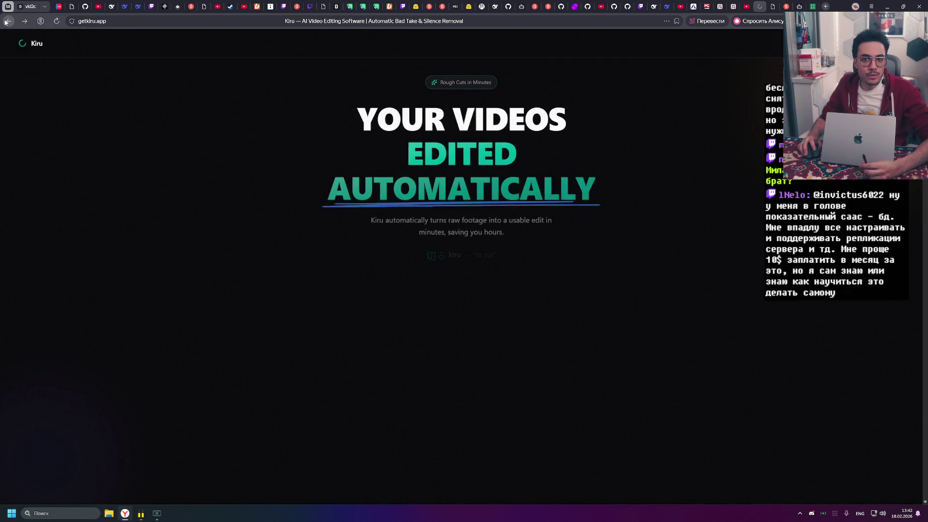
Scroll down to Kiru's Pricing section with the Free $0, Plus $15 and Pro $30 plans.
{"action": "scroll", "coordinate": [523, 233], "scroll_direction": "down", "scroll_amount": 2}
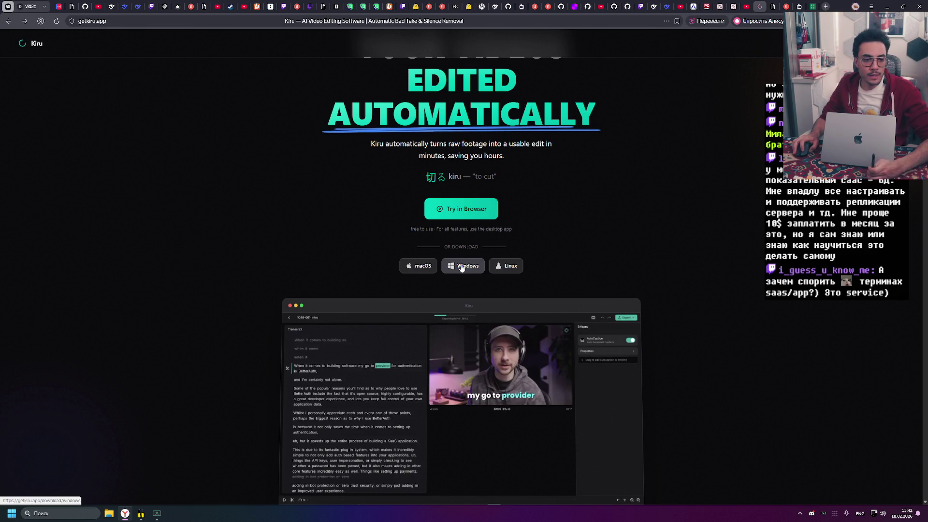
{"action": "scroll", "coordinate": [461, 268], "scroll_direction": "down", "scroll_amount": 10}
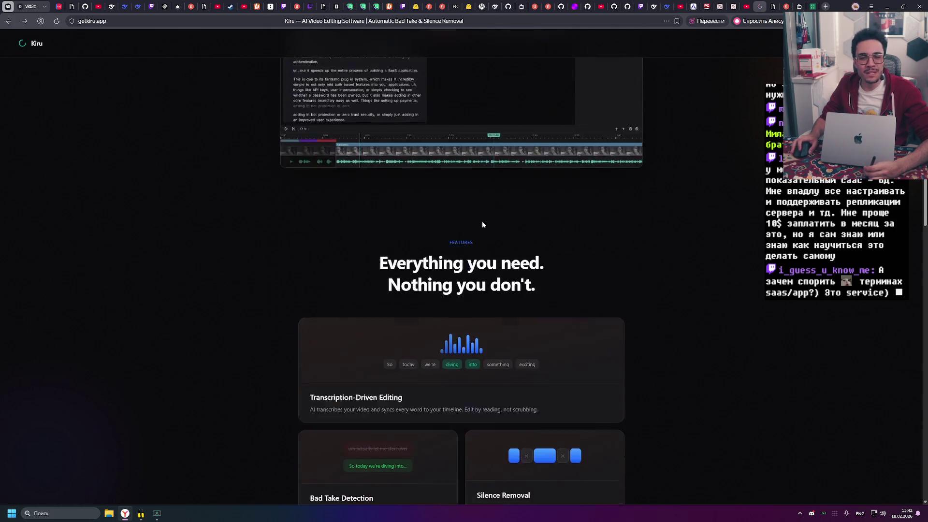
{"action": "scroll", "coordinate": [466, 247], "scroll_direction": "down", "scroll_amount": 12}
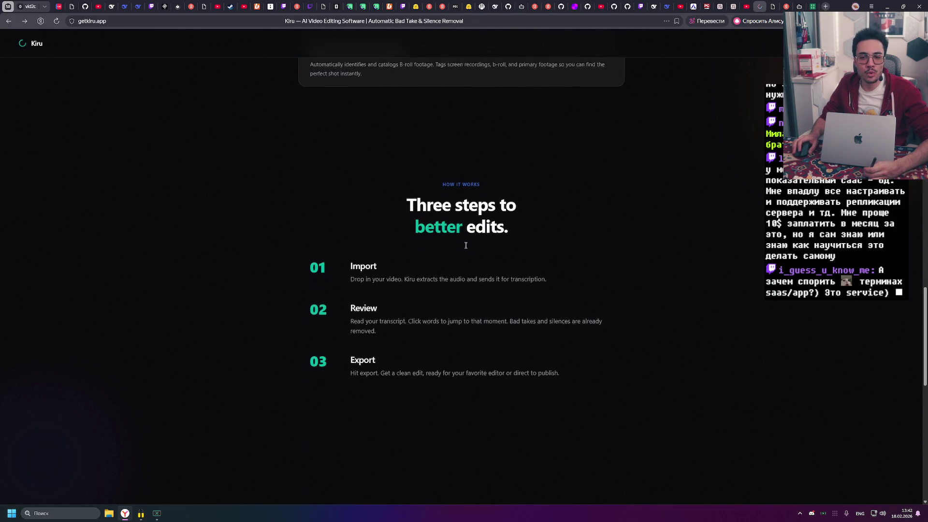
{"action": "scroll", "coordinate": [465, 247], "scroll_direction": "down", "scroll_amount": 8}
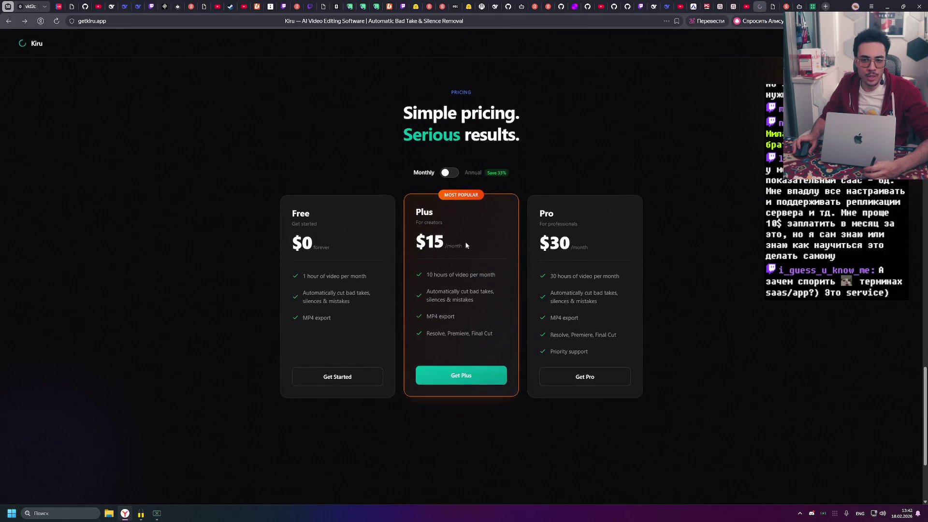
Repeatedly highlight the 'Simple pricing. Serious results.' heading, then return to the YouTube tab.
{"action": "mouse_move", "coordinate": [520, 141]}
{"action": "left_mouse_down"}
{"action": "mouse_move", "coordinate": [405, 110]}
{"action": "mouse_move", "coordinate": [520, 119]}
{"action": "mouse_move", "coordinate": [528, 135]}
{"action": "mouse_move", "coordinate": [398, 107]}
{"action": "left_mouse_up"}
{"action": "left_click", "coordinate": [405, 111]}
{"action": "left_click", "coordinate": [529, 127]}
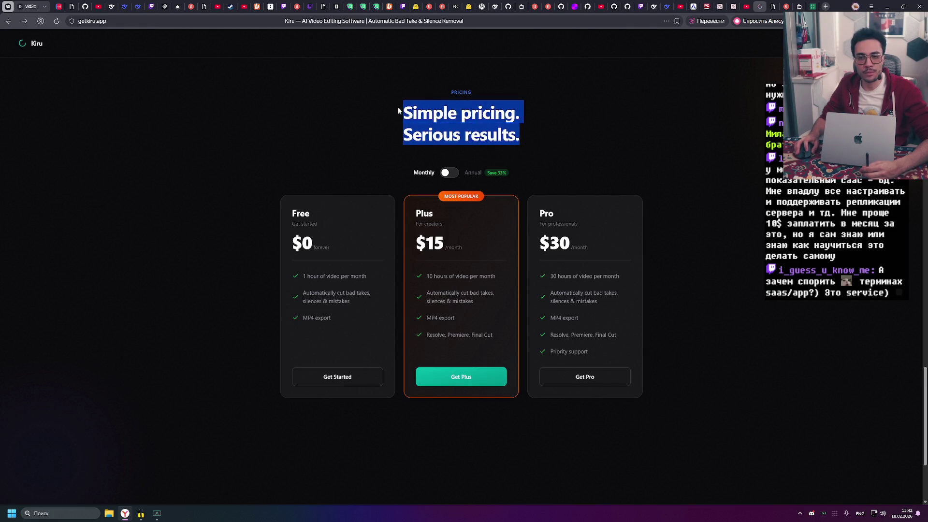
{"action": "left_click", "coordinate": [529, 131]}
{"action": "left_click_drag", "start_coordinate": [529, 130], "coordinate": [404, 112]}
{"action": "left_click", "coordinate": [538, 129]}
{"action": "left_click_drag", "start_coordinate": [537, 130], "coordinate": [402, 108]}
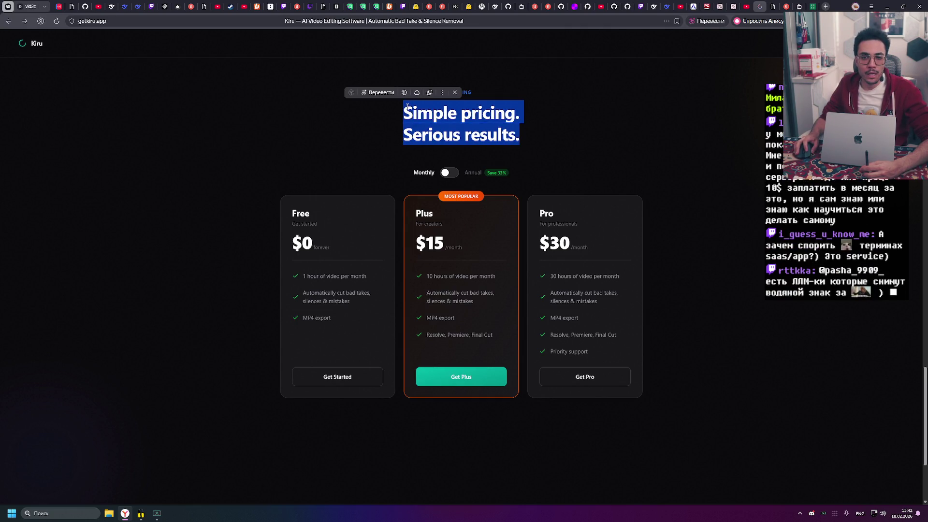
{"action": "left_click", "coordinate": [529, 133]}
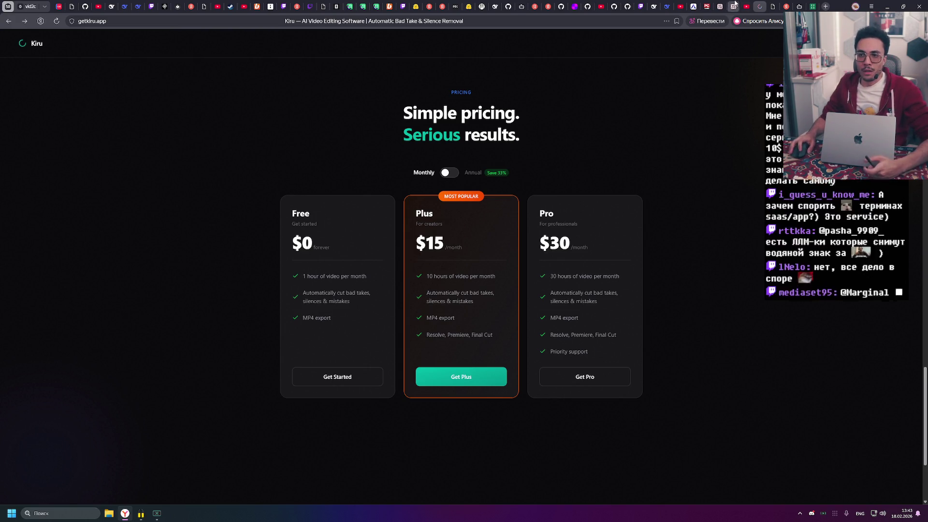
{"action": "left_click", "coordinate": [748, 5]}
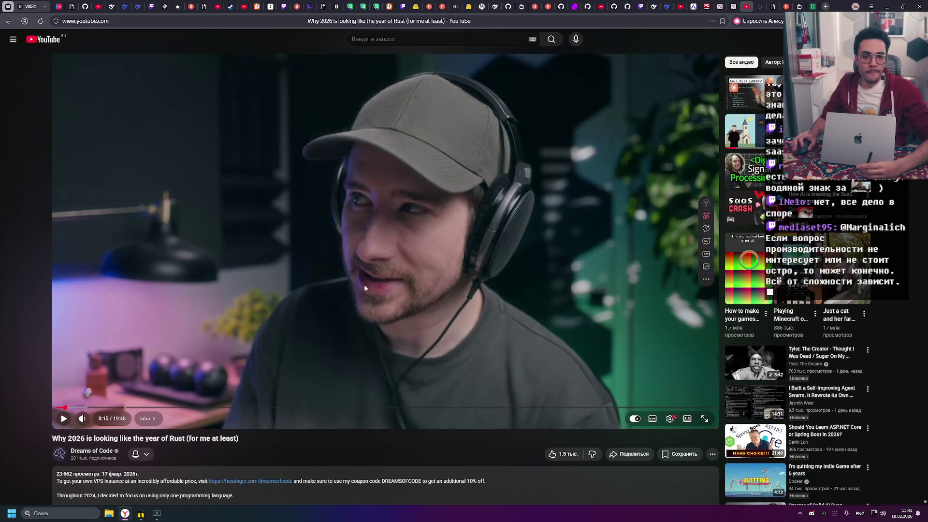
Seek the Rust video from the start to about 3:03, 7:36 and then 8:38.
{"action": "left_click", "coordinate": [138, 410]}
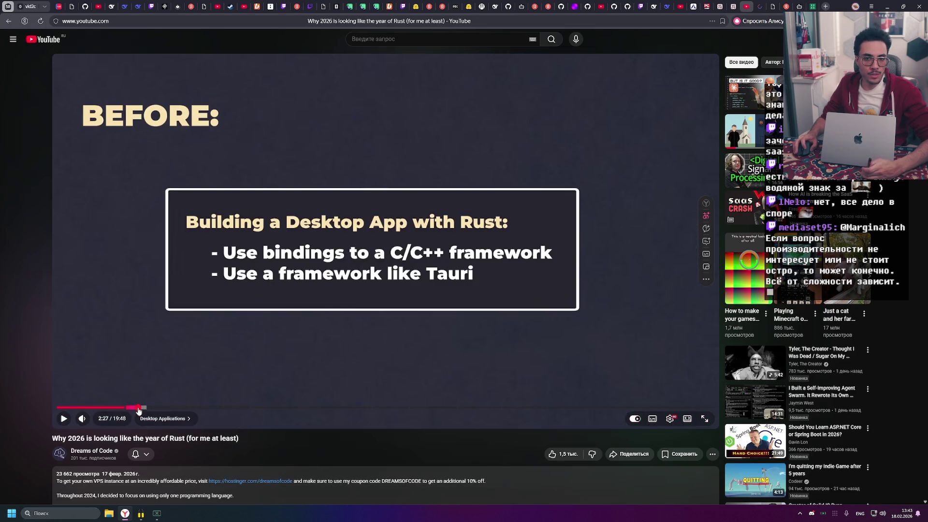
{"action": "left_click_drag", "start_coordinate": [139, 410], "coordinate": [289, 411]}
{"action": "left_click", "coordinate": [308, 410]}
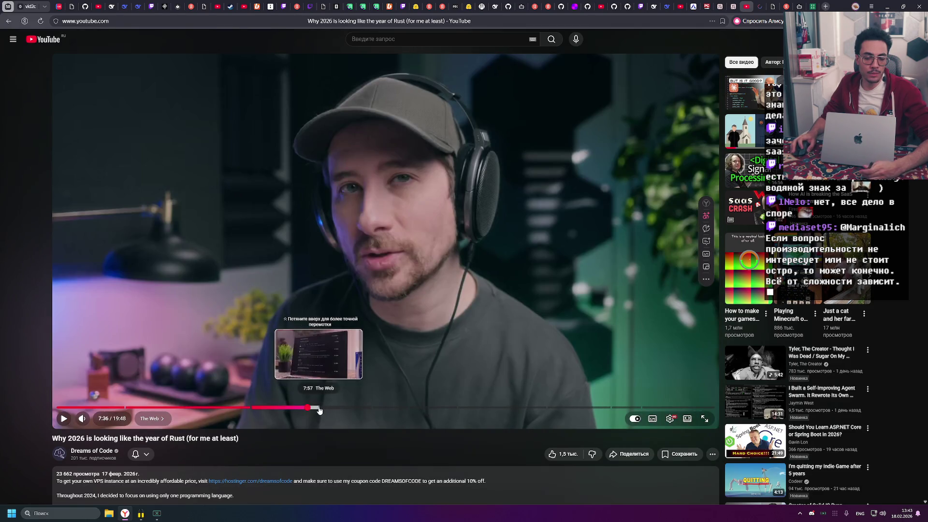
{"action": "left_click", "coordinate": [320, 410]}
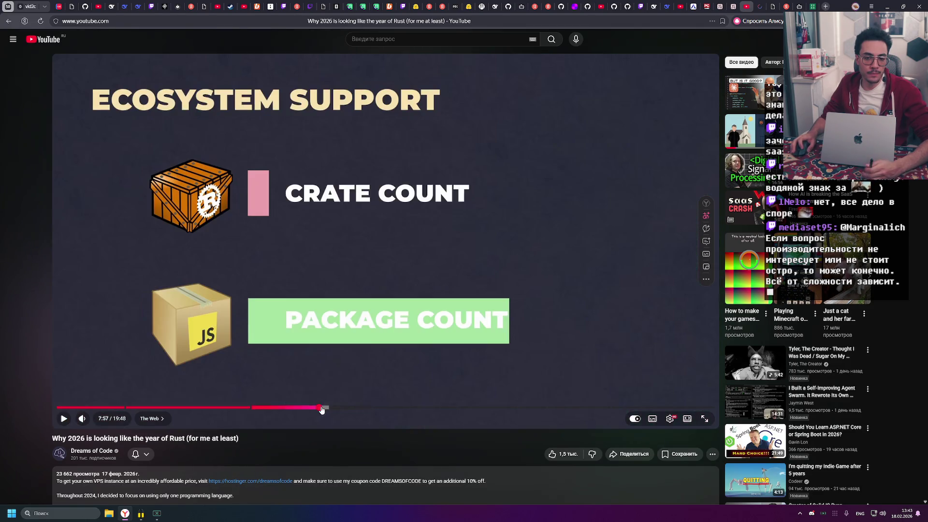
{"action": "left_click", "coordinate": [332, 410]}
{"action": "left_click", "coordinate": [342, 409]}
Keep seeking forward past 9:35 and 10:40 to about 14:22.
{"action": "left_click", "coordinate": [362, 410]}
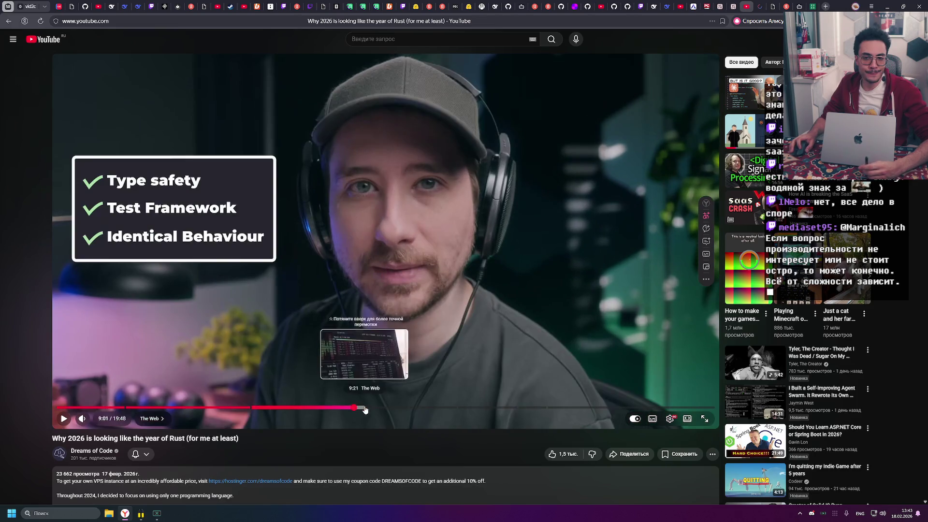
{"action": "left_click", "coordinate": [367, 410]}
{"action": "left_click", "coordinate": [373, 409]}
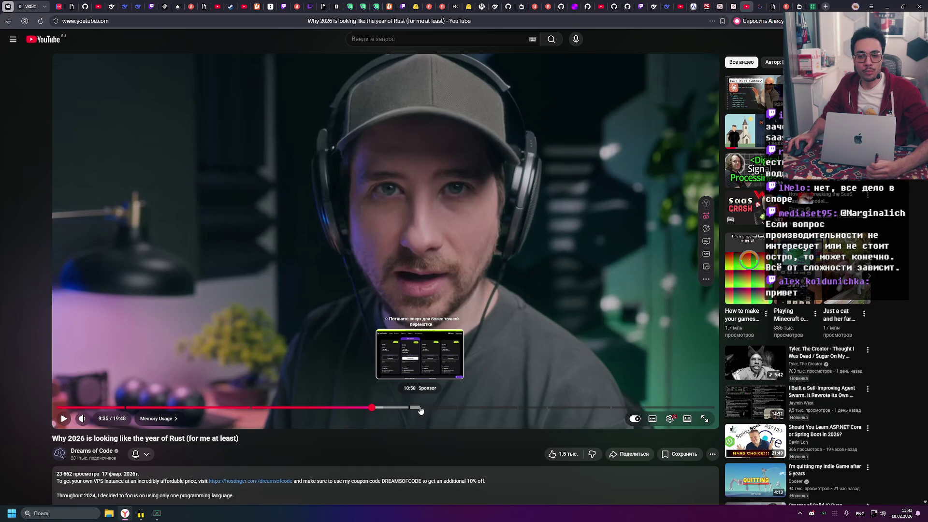
{"action": "left_click_drag", "start_coordinate": [380, 412], "coordinate": [525, 408]}
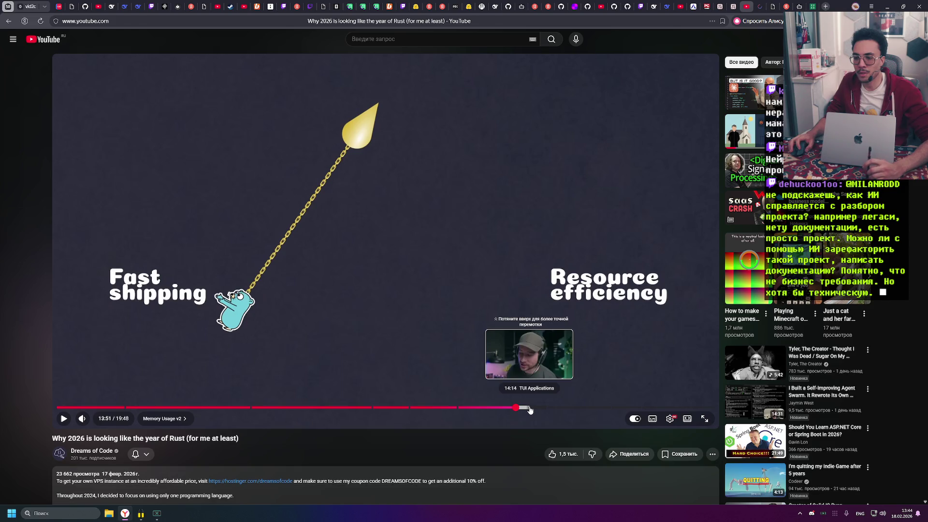
{"action": "left_click_drag", "start_coordinate": [530, 410], "coordinate": [577, 411]}
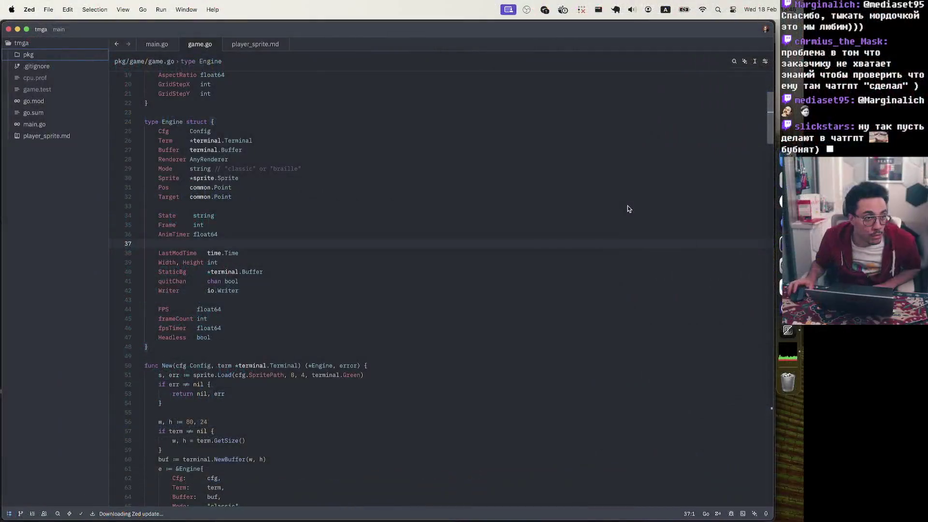
Enlarge the editor font and open renderer.go from the pkg game package.
{"action": "left_click", "coordinate": [425, 199]}
{"action": "key", "text": "super+equal"}
{"action": "key", "text": "super+equal"}
{"action": "key", "text": "super+equal"}
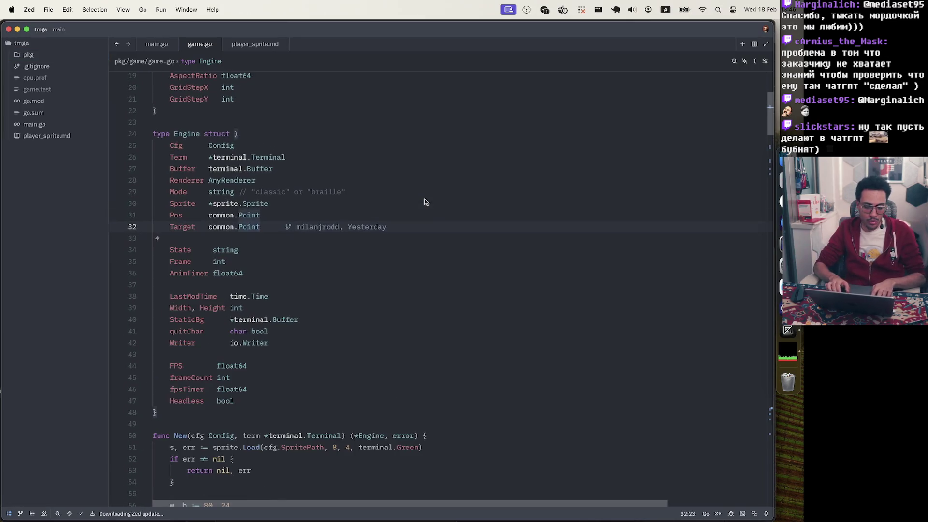
{"action": "left_click", "coordinate": [32, 55]}
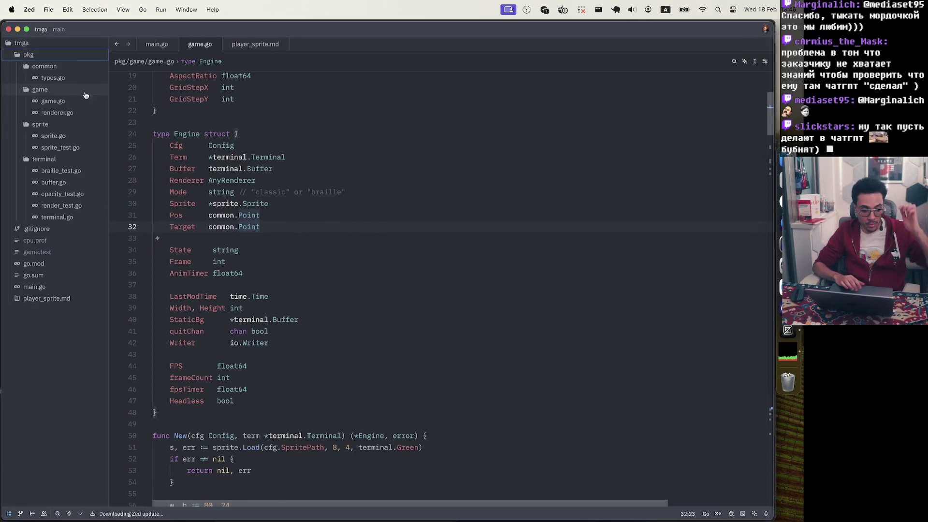
{"action": "left_click", "coordinate": [72, 114]}
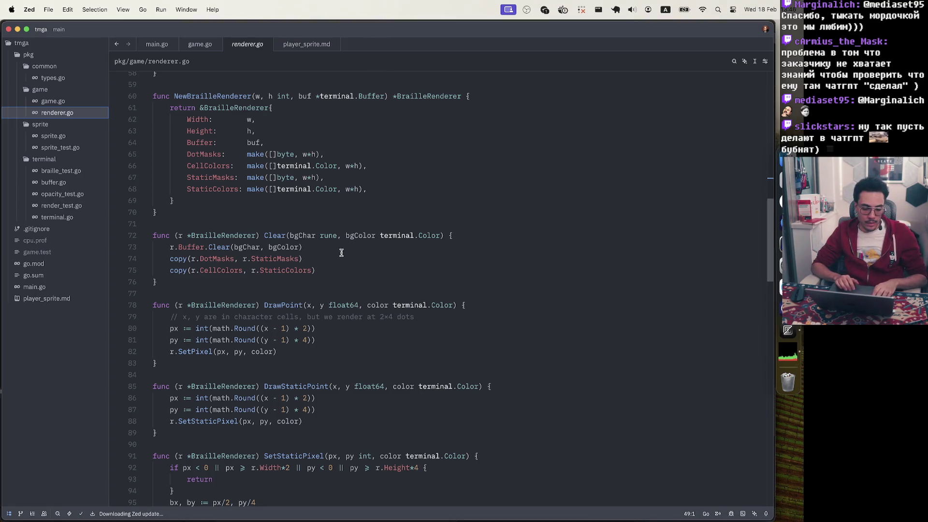
Scroll through renderer.go, selecting DrawSprite's pixel-drawing loops and the code below.
{"action": "scroll", "coordinate": [343, 254], "scroll_direction": "down", "scroll_amount": 3}
{"action": "scroll", "coordinate": [343, 254], "scroll_direction": "down", "scroll_amount": 4}
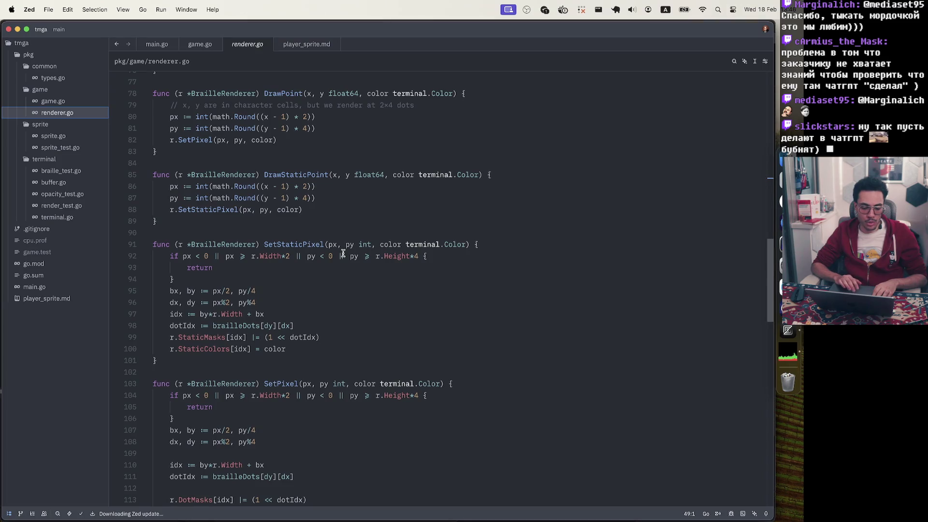
{"action": "scroll", "coordinate": [331, 341], "scroll_direction": "down", "scroll_amount": 8}
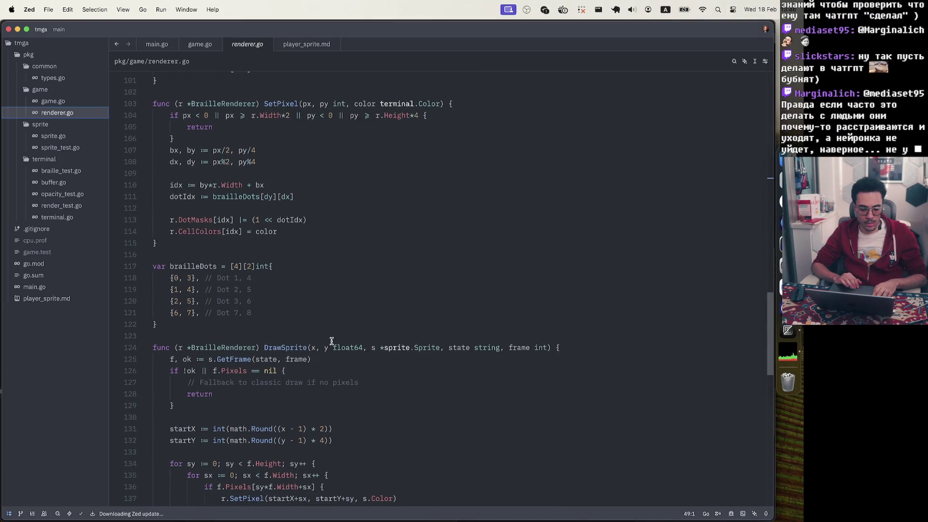
{"action": "scroll", "coordinate": [332, 341], "scroll_direction": "down", "scroll_amount": 1}
{"action": "scroll", "coordinate": [331, 341], "scroll_direction": "down", "scroll_amount": 1}
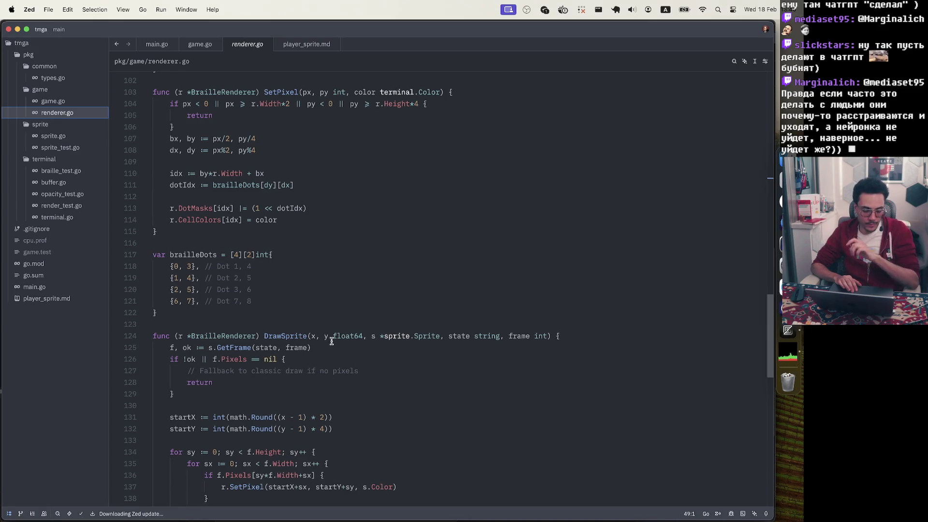
{"action": "scroll", "coordinate": [331, 341], "scroll_direction": "down", "scroll_amount": 5}
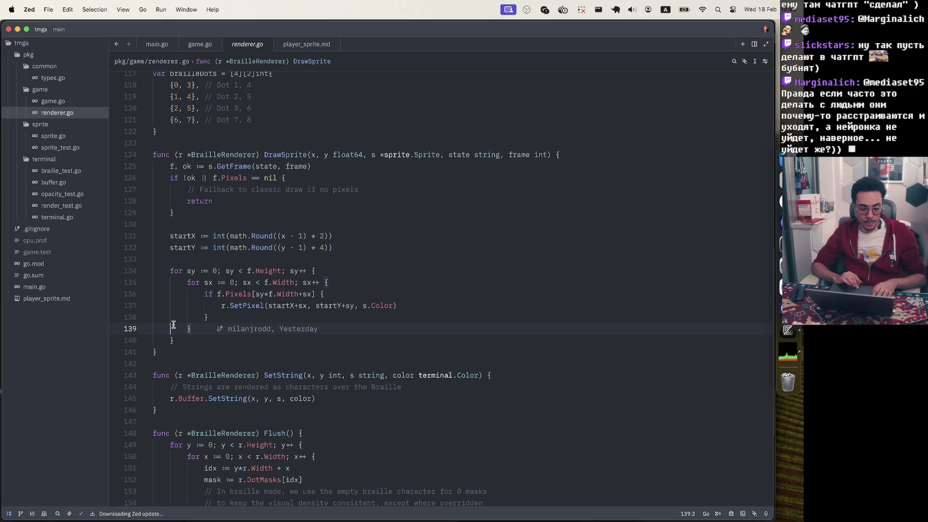
{"action": "mouse_move", "coordinate": [174, 340]}
{"action": "left_mouse_down"}
{"action": "mouse_move", "coordinate": [165, 234]}
{"action": "mouse_move", "coordinate": [170, 270]}
{"action": "left_mouse_up"}
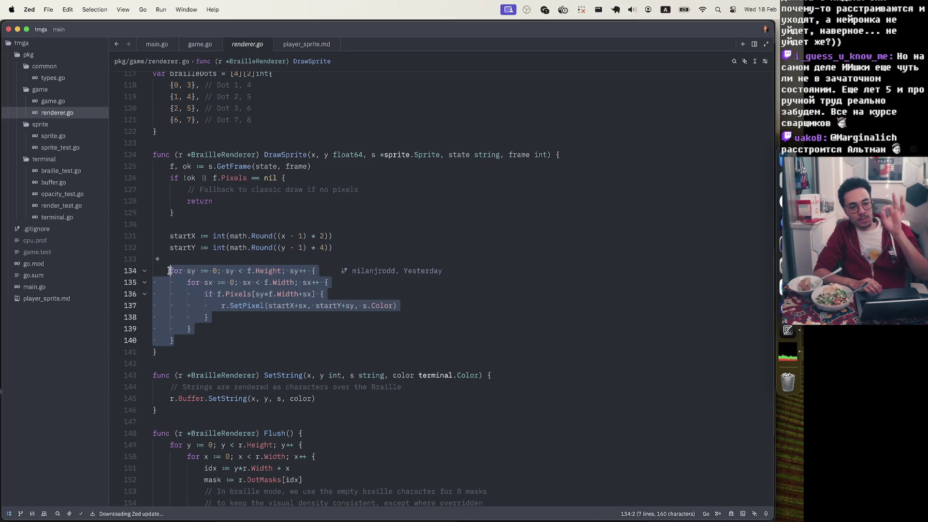
{"action": "scroll", "coordinate": [235, 344], "scroll_direction": "down", "scroll_amount": 3}
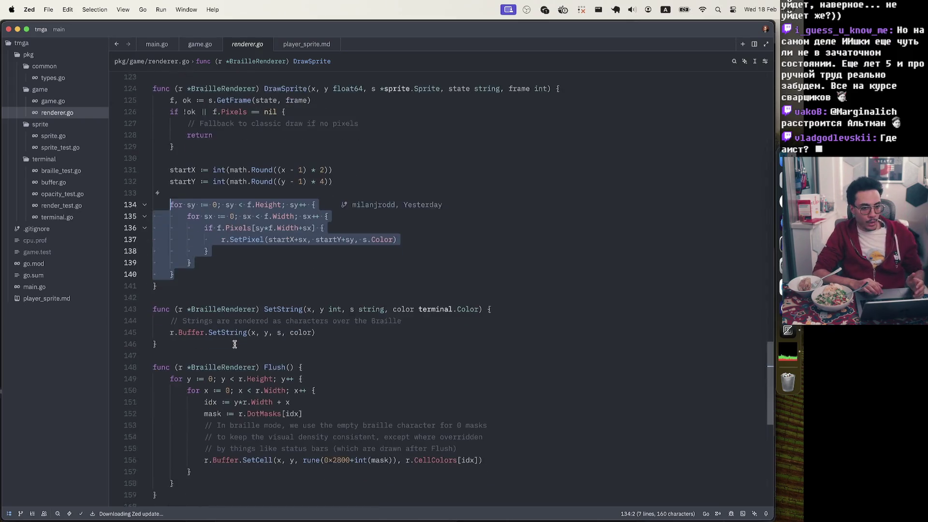
{"action": "scroll", "coordinate": [235, 344], "scroll_direction": "down", "scroll_amount": 5}
{"action": "left_click_drag", "start_coordinate": [170, 242], "coordinate": [193, 347]}
Inspect the Flush loop and go to SetCell's definition in buffer.go.
{"action": "left_click", "coordinate": [349, 249]}
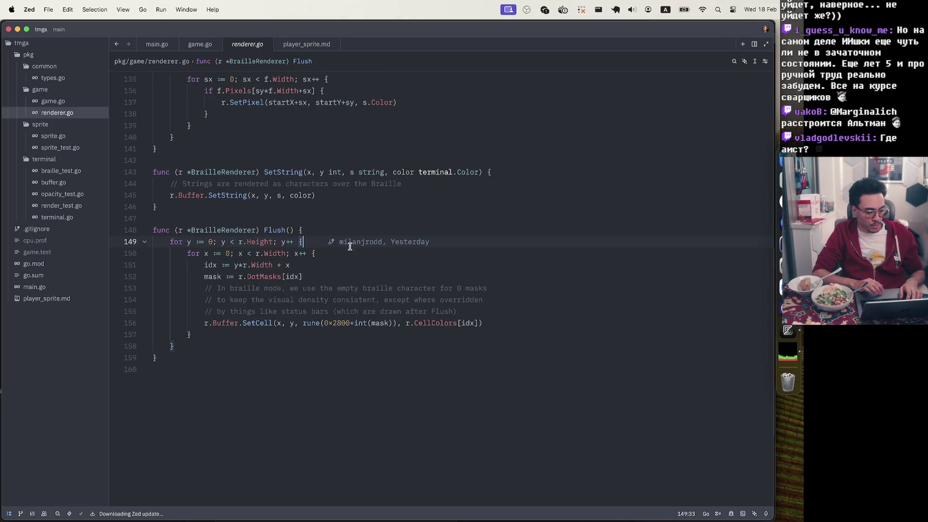
{"action": "mouse_move", "coordinate": [257, 243]}
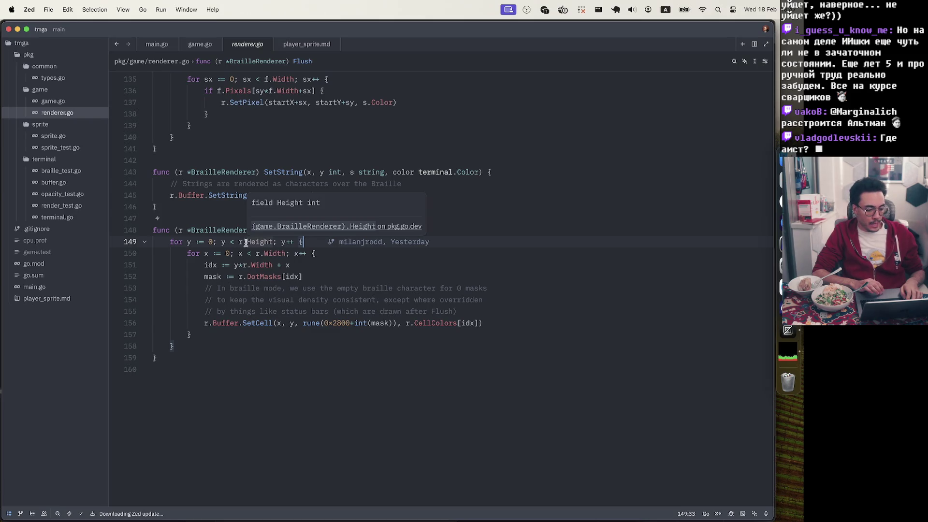
{"action": "key", "text": "Down"}
{"action": "key", "text": "Down"}
{"action": "key", "text": "Down"}
{"action": "key", "text": "Down"}
{"action": "mouse_move", "coordinate": [261, 278]}
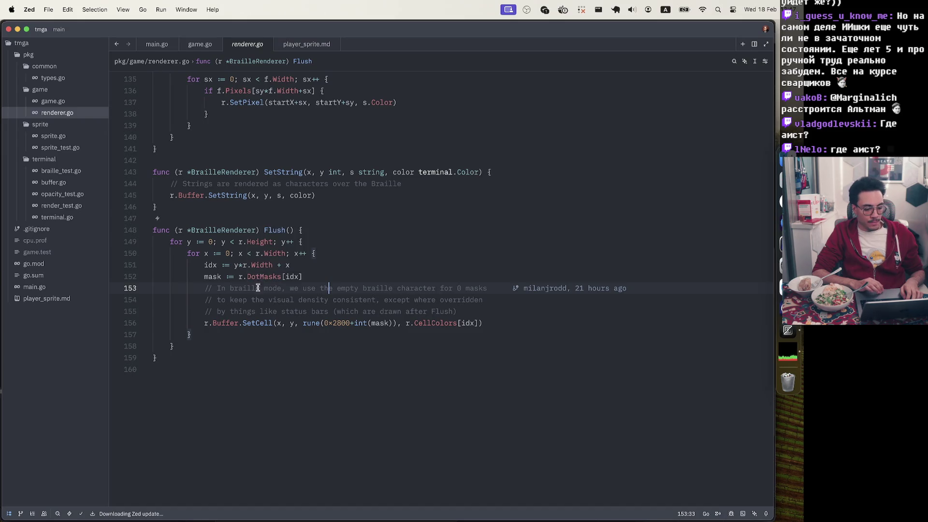
{"action": "left_click", "coordinate": [262, 325], "text": "super"}
{"action": "scroll", "coordinate": [283, 276], "scroll_direction": "down", "scroll_amount": 5}
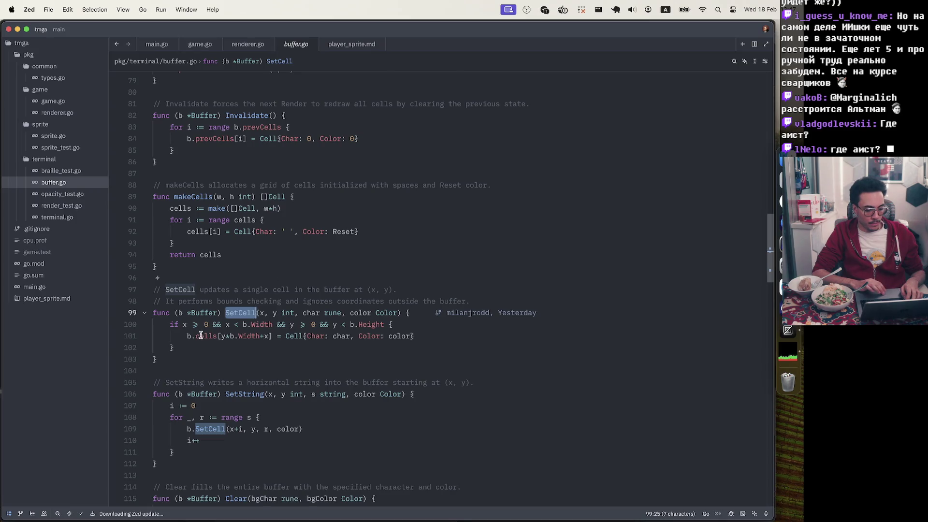
{"action": "mouse_move", "coordinate": [220, 336]}
{"action": "left_mouse_down"}
{"action": "mouse_move", "coordinate": [244, 336]}
{"action": "mouse_move", "coordinate": [220, 337]}
{"action": "left_mouse_up"}
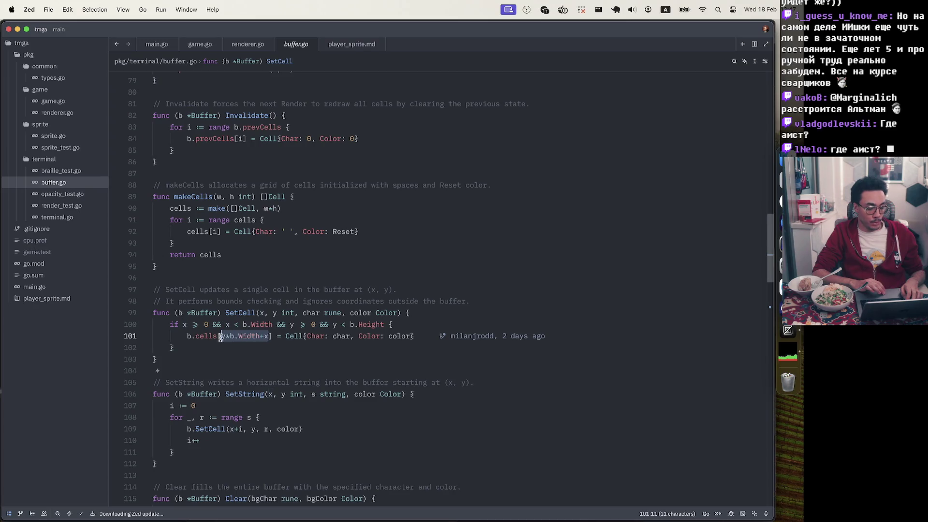
{"action": "left_click", "coordinate": [223, 359]}
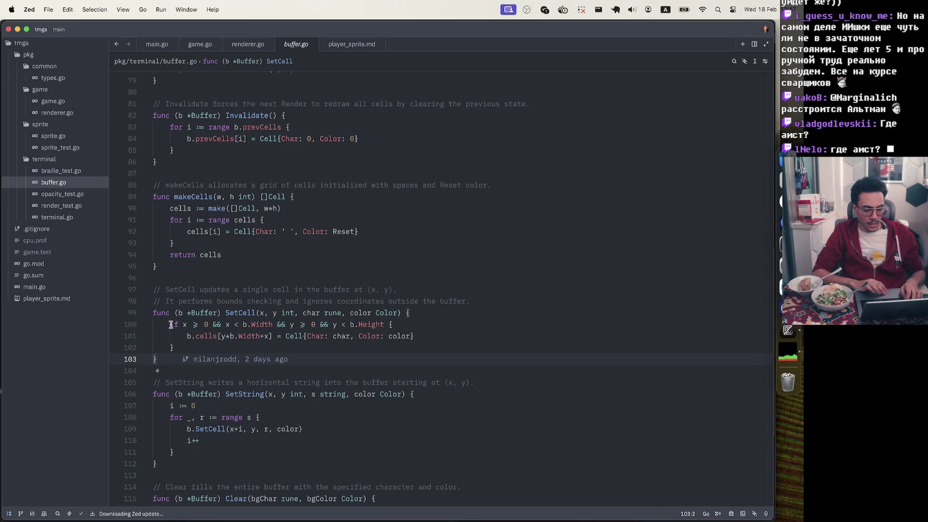
{"action": "left_click", "coordinate": [335, 346]}
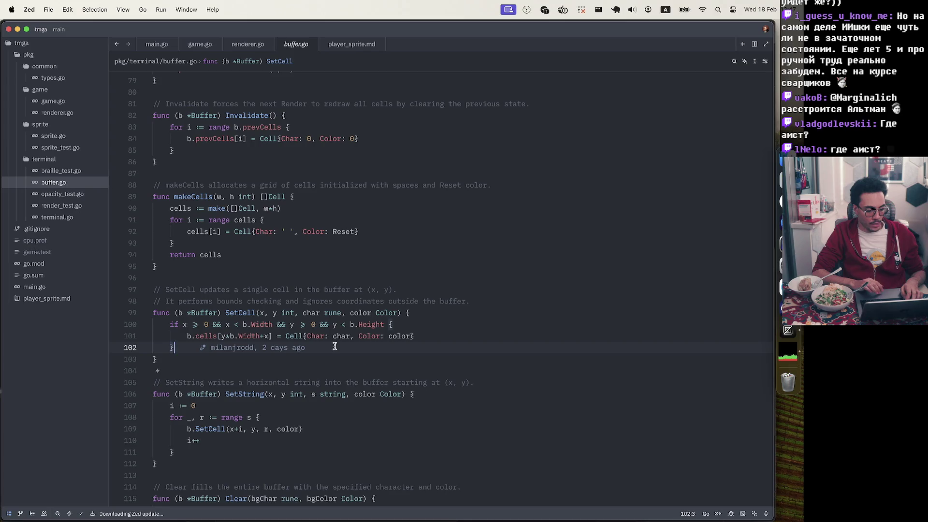
{"action": "mouse_move", "coordinate": [154, 325]}
{"action": "left_mouse_down"}
{"action": "mouse_move", "coordinate": [410, 336]}
{"action": "mouse_move", "coordinate": [404, 323]}
{"action": "left_mouse_up"}
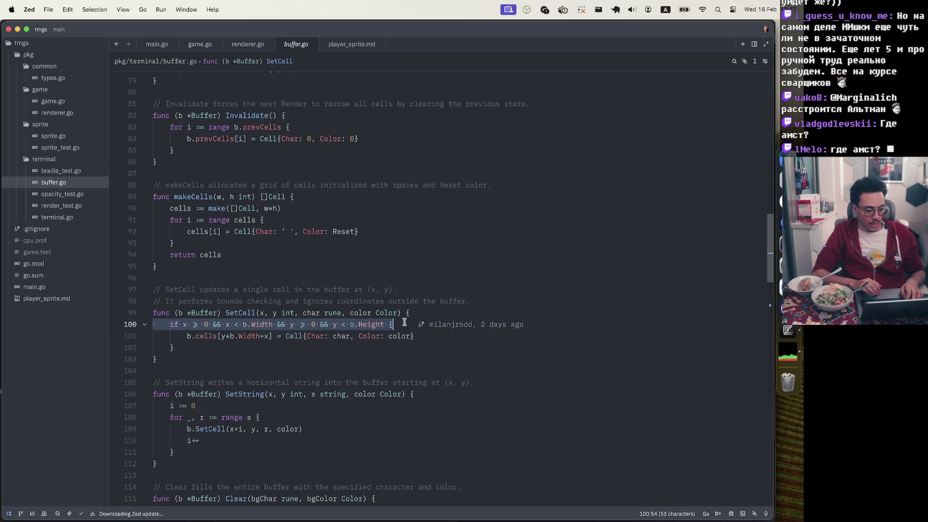
{"action": "left_click", "coordinate": [404, 323]}
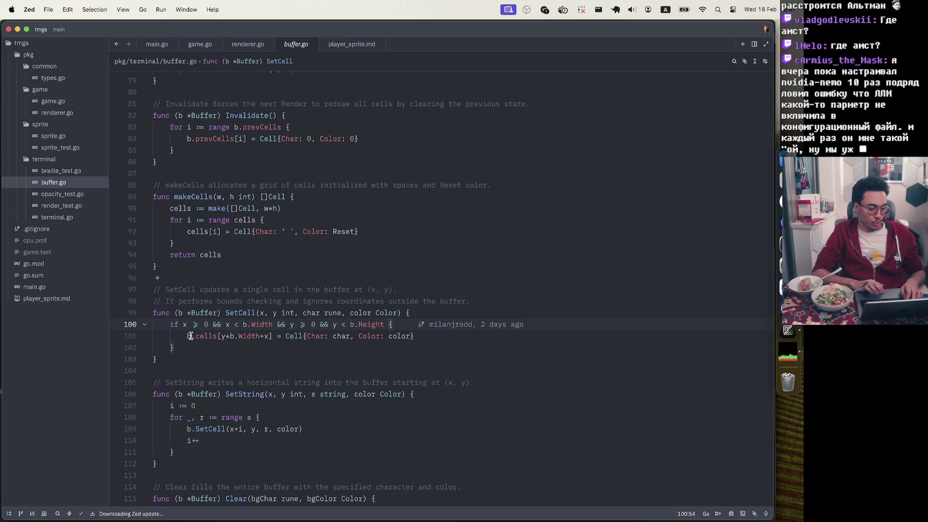
{"action": "left_click_drag", "start_coordinate": [170, 325], "coordinate": [398, 324]}
{"action": "left_click", "coordinate": [402, 324]}
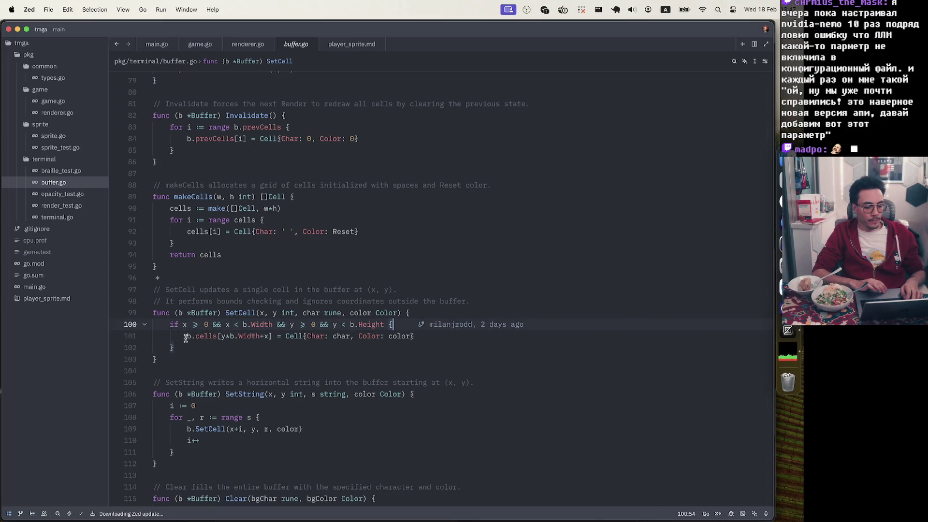
{"action": "left_click_drag", "start_coordinate": [185, 337], "coordinate": [420, 336]}
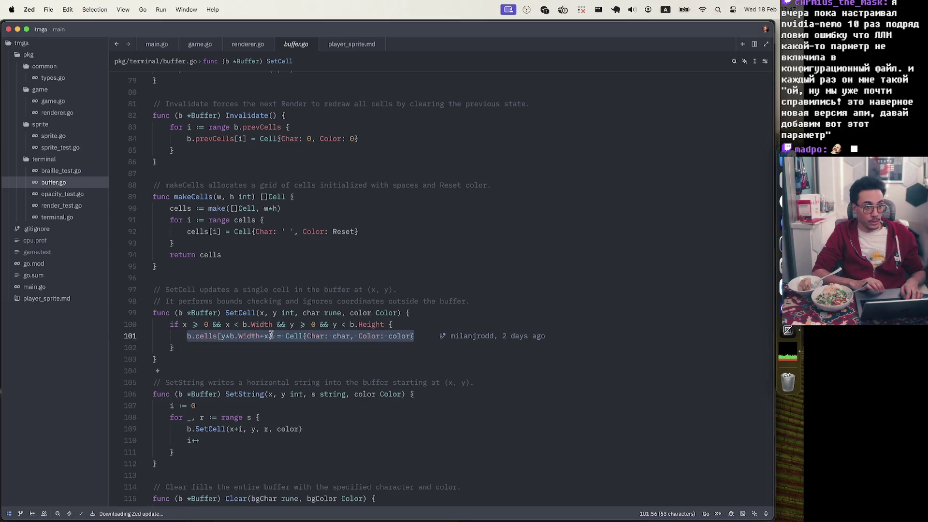
{"action": "left_click_drag", "start_coordinate": [157, 325], "coordinate": [183, 347]}
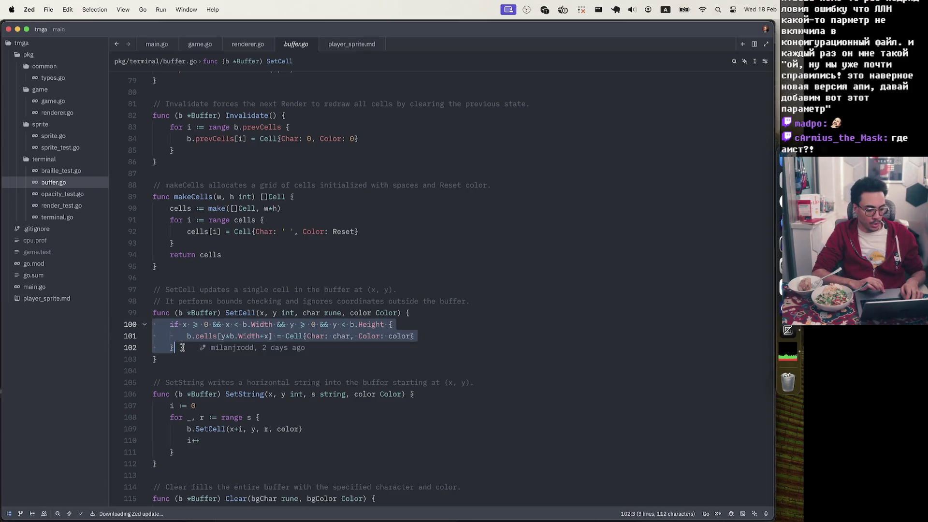
{"action": "left_click", "coordinate": [203, 348]}
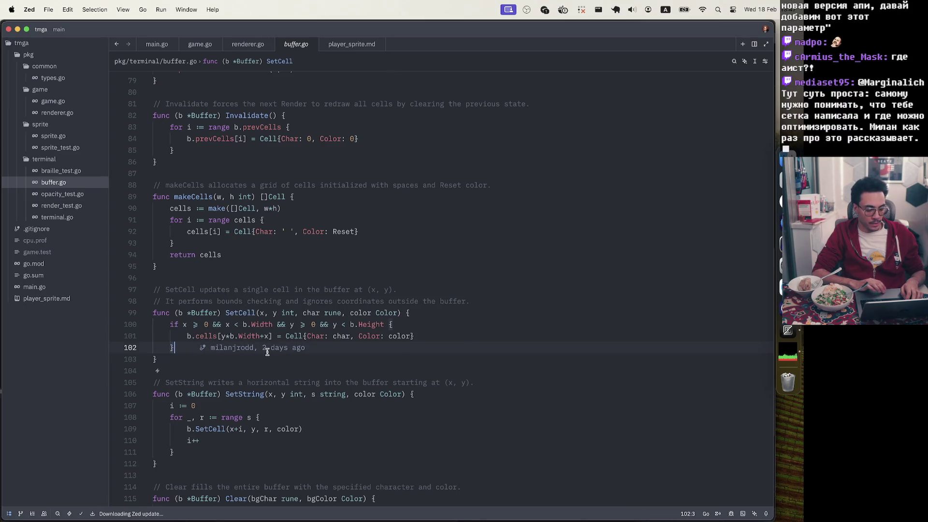
{"action": "left_click", "coordinate": [447, 298]}
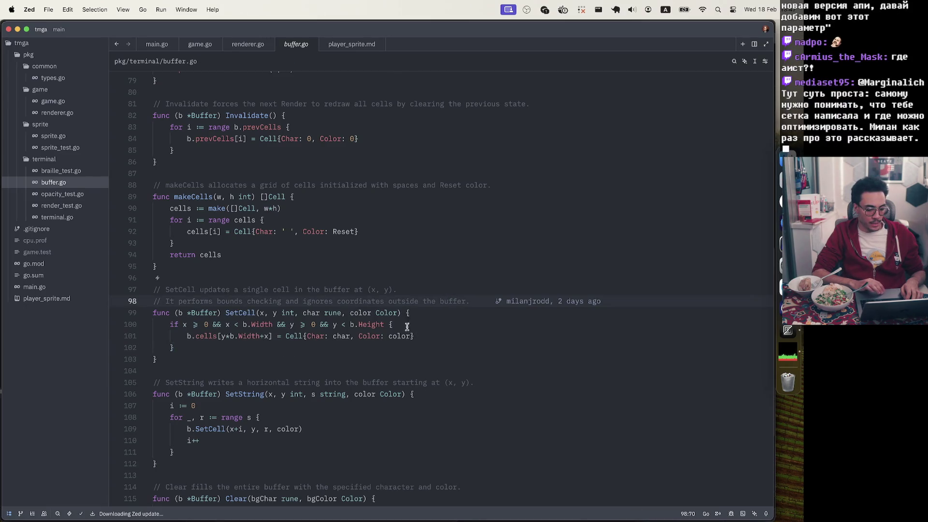
{"action": "left_click", "coordinate": [183, 325]}
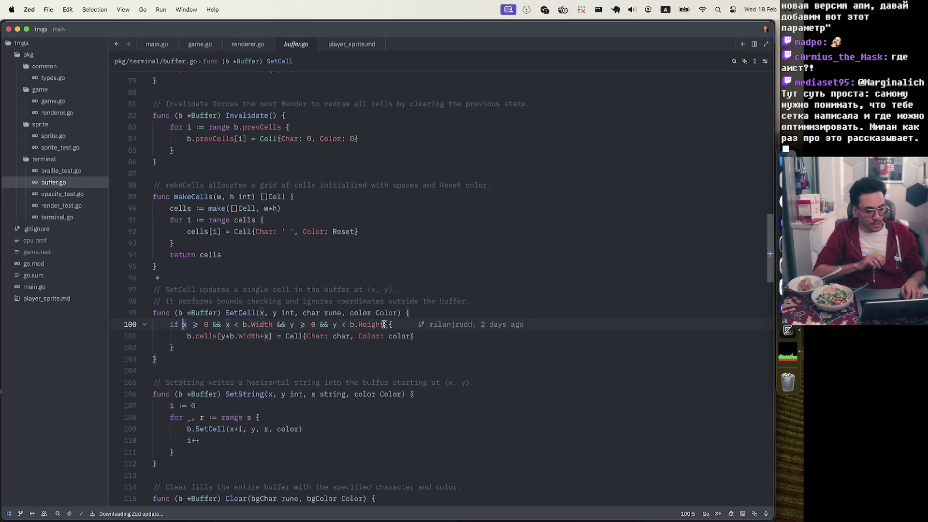
{"action": "mouse_move", "coordinate": [384, 325]}
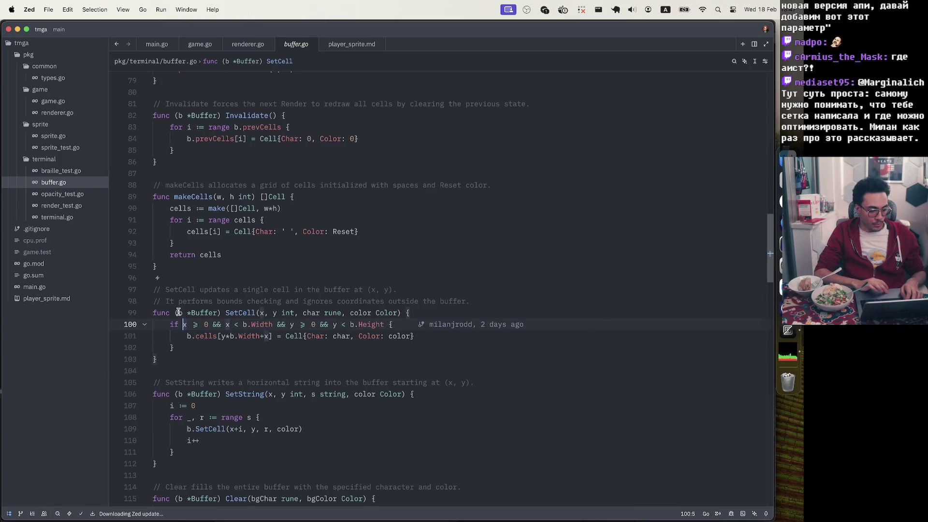
{"action": "mouse_move", "coordinate": [183, 324]}
{"action": "left_mouse_down"}
{"action": "mouse_move", "coordinate": [392, 313]}
{"action": "mouse_move", "coordinate": [385, 325]}
{"action": "left_mouse_up"}
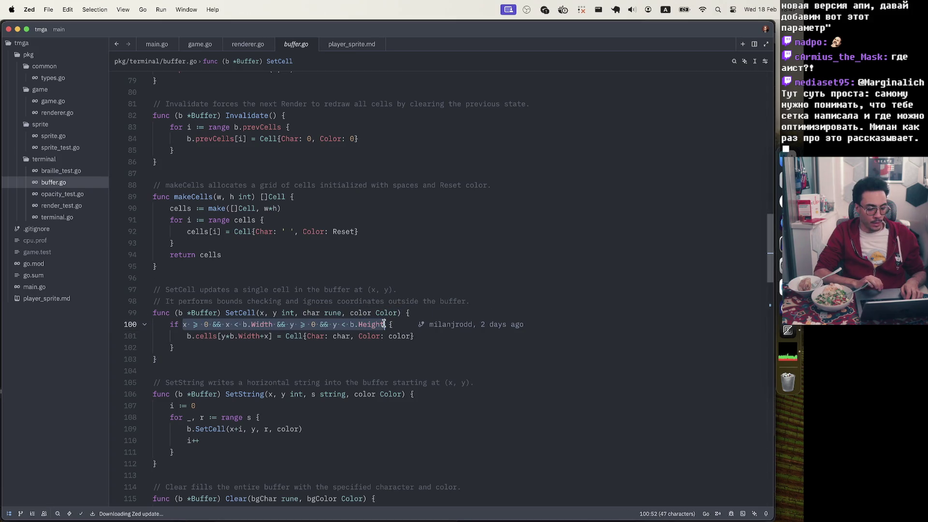
{"action": "left_click", "coordinate": [482, 305]}
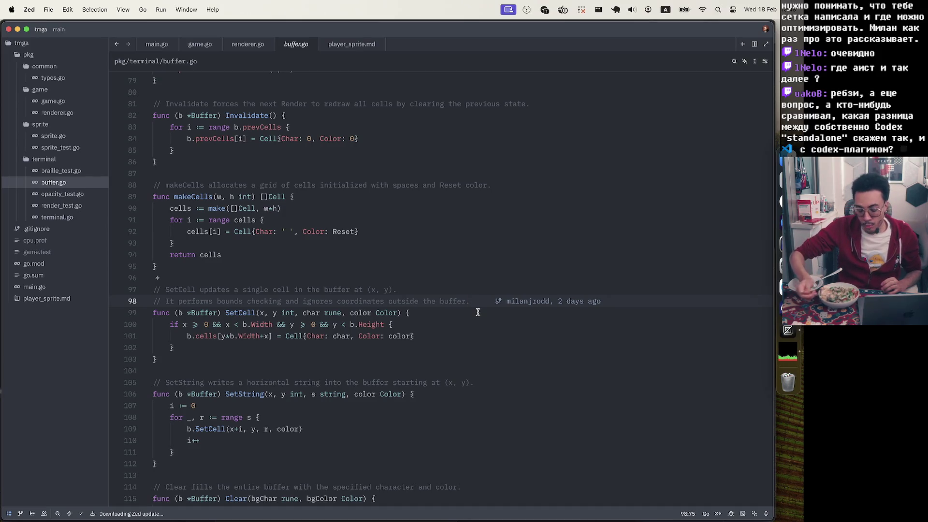
{"action": "key", "text": "super+shift+d"}
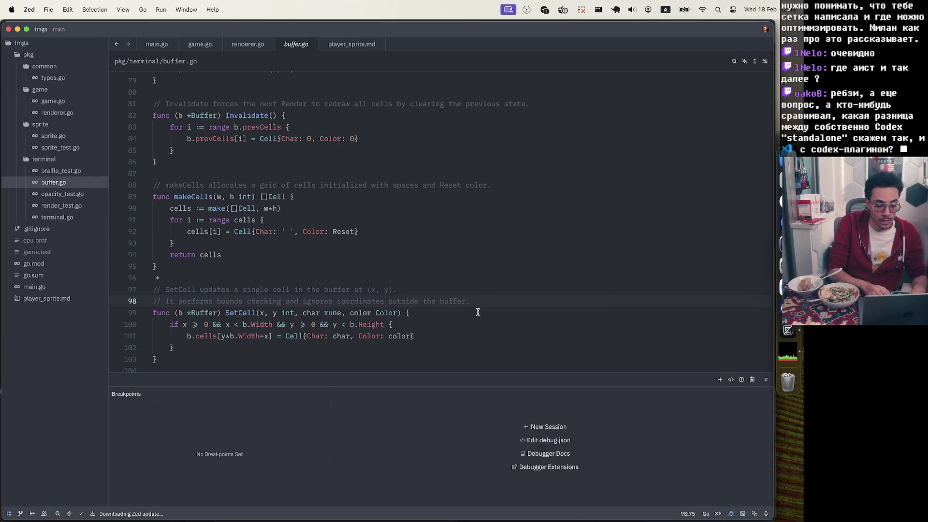
{"action": "key", "text": "super+shift+d"}
{"action": "key", "text": "ctrl+grave"}
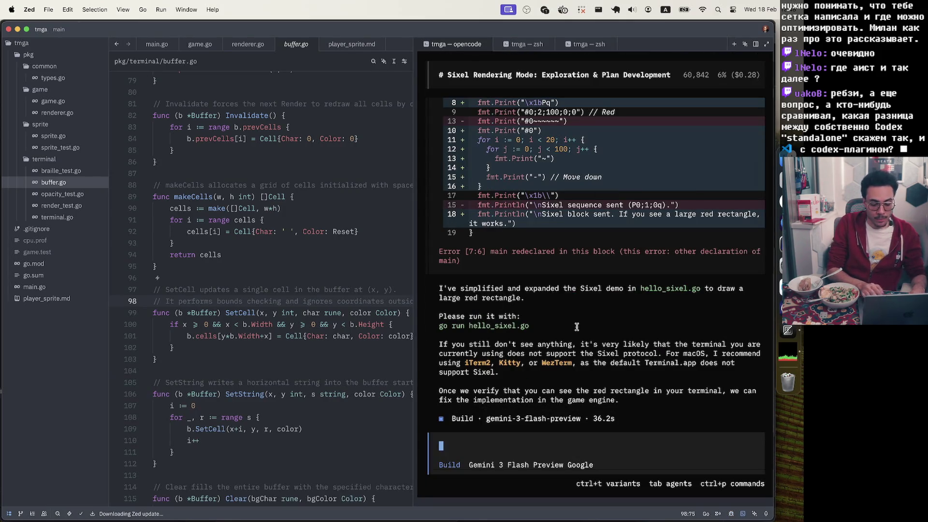
{"action": "type", "text": "/new"}
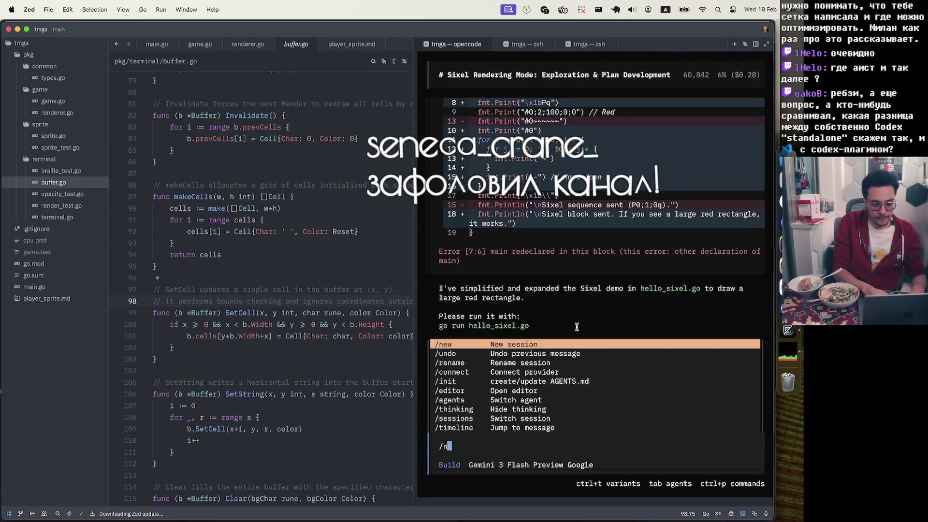
{"action": "key", "text": "Return"}
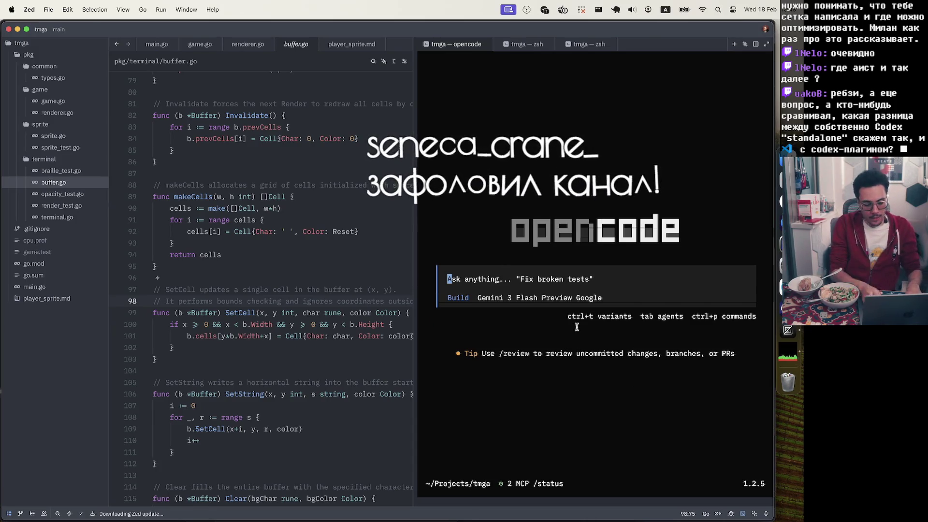
{"action": "type", "text": "@main"}
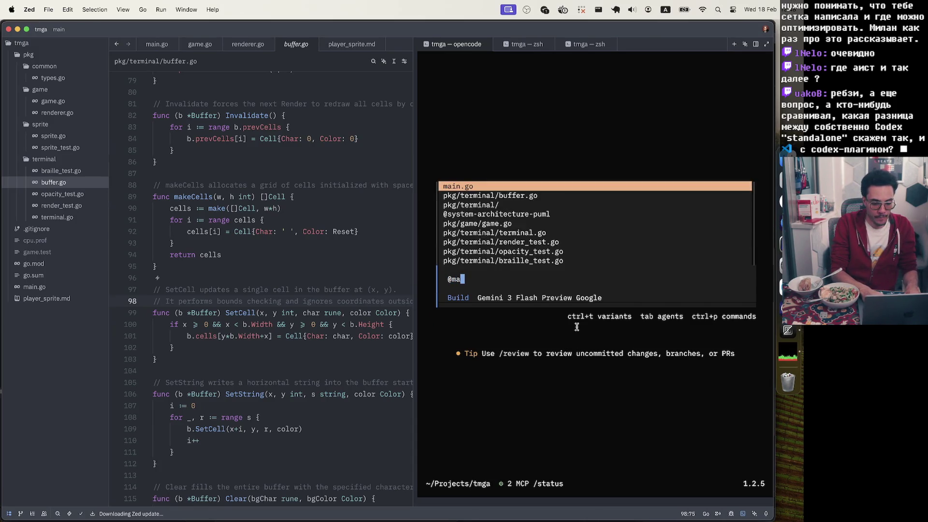
{"action": "key", "text": "Return"}
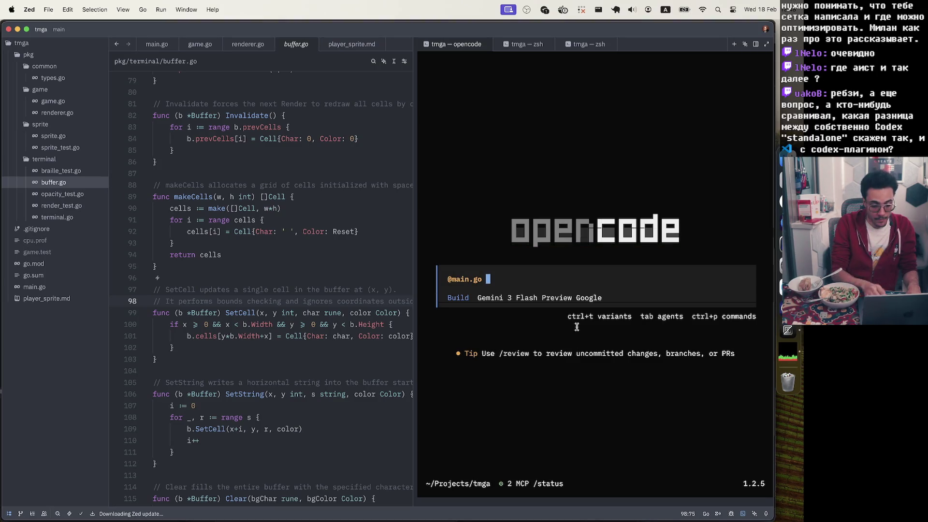
Pick GPT-5.3 Codex (OpenAI) from opencode's model list via ctrl+x m.
{"action": "key", "text": "ctrl+x"}
{"action": "key", "text": "m"}
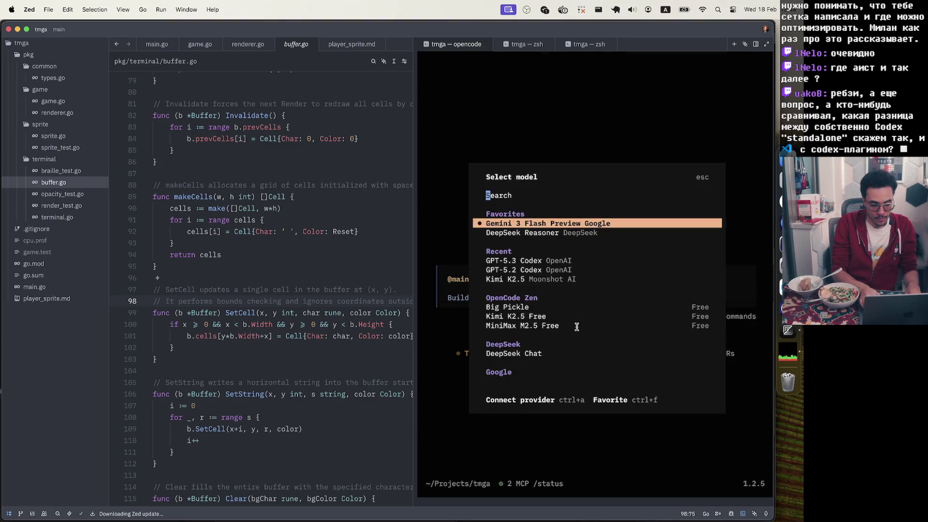
{"action": "key", "text": "Down"}
{"action": "key", "text": "Down"}
{"action": "key", "text": "Down"}
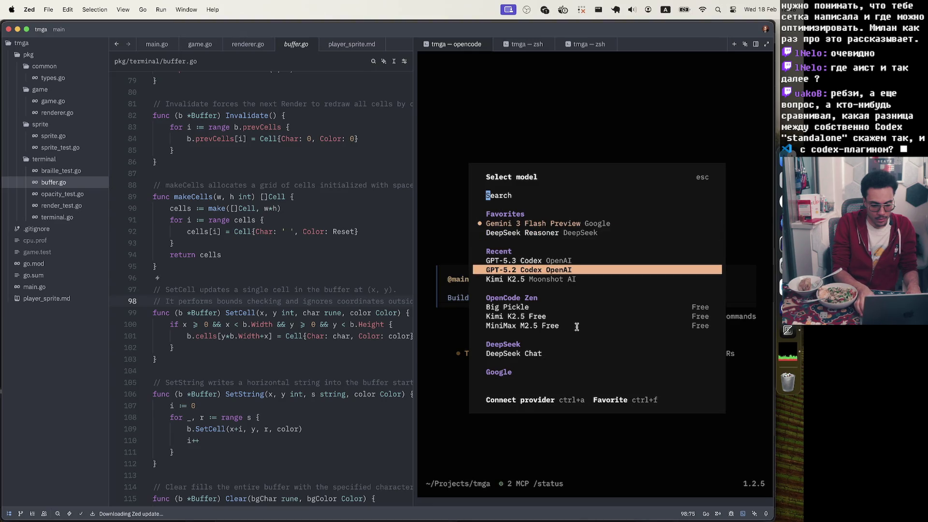
{"action": "key", "text": "Up"}
{"action": "key", "text": "Return"}
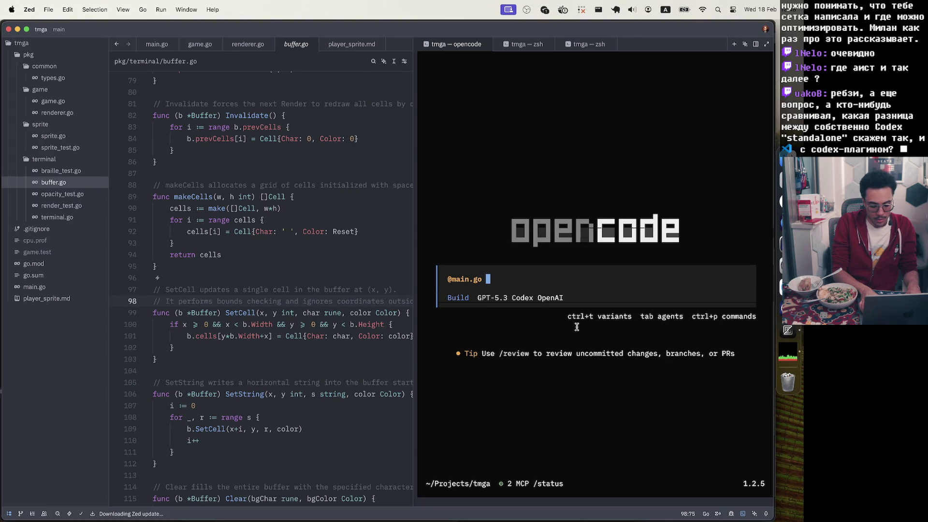
{"action": "type", "text": "run ppro"}
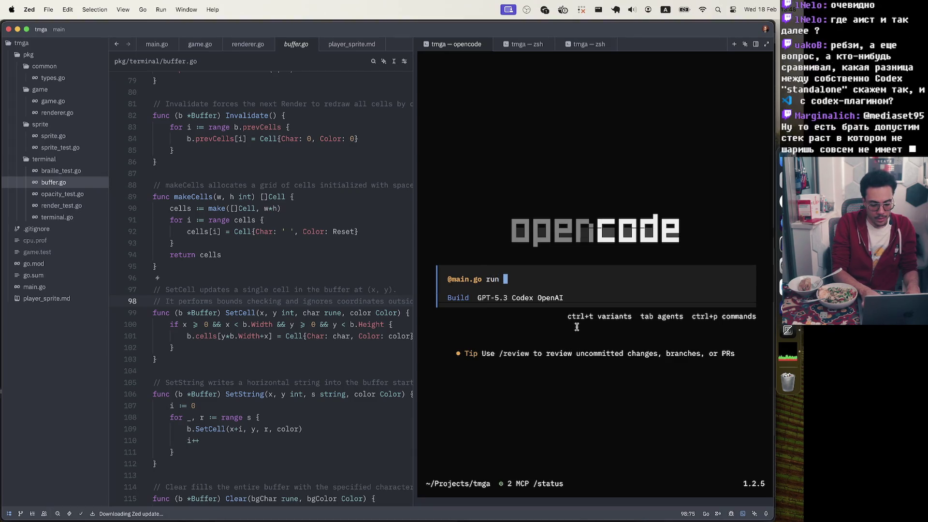
{"action": "type", "text": "f and"}
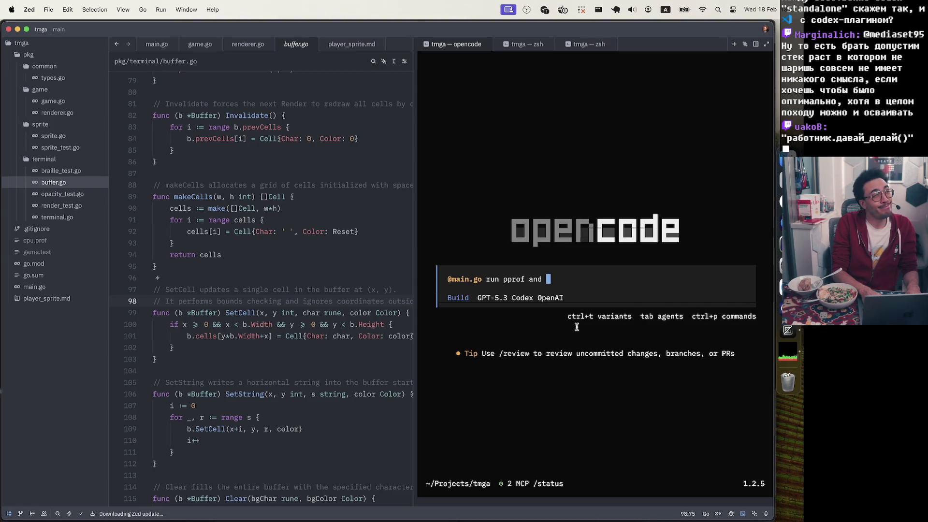
{"action": "type", "text": "consider if any optimization needed"}
{"action": "key", "text": "Return"}
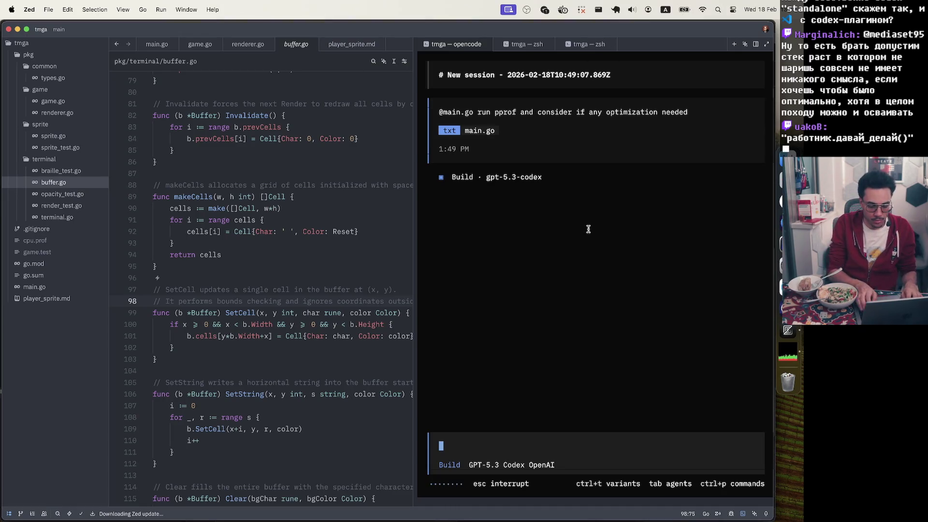
Revert the sent message with /undo so it sits back in the prompt.
{"action": "type", "text": "/undo"}
{"action": "key", "text": "Return"}
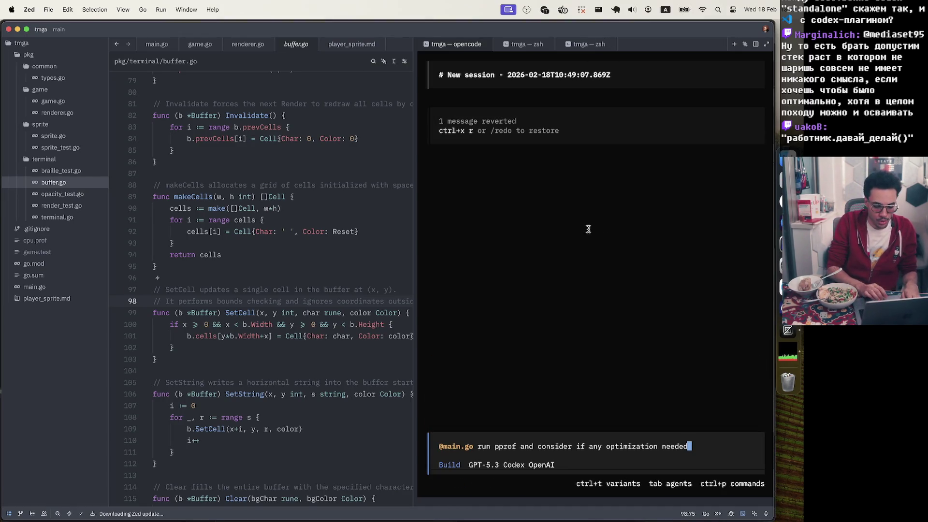
{"action": "left_click", "coordinate": [582, 10]}
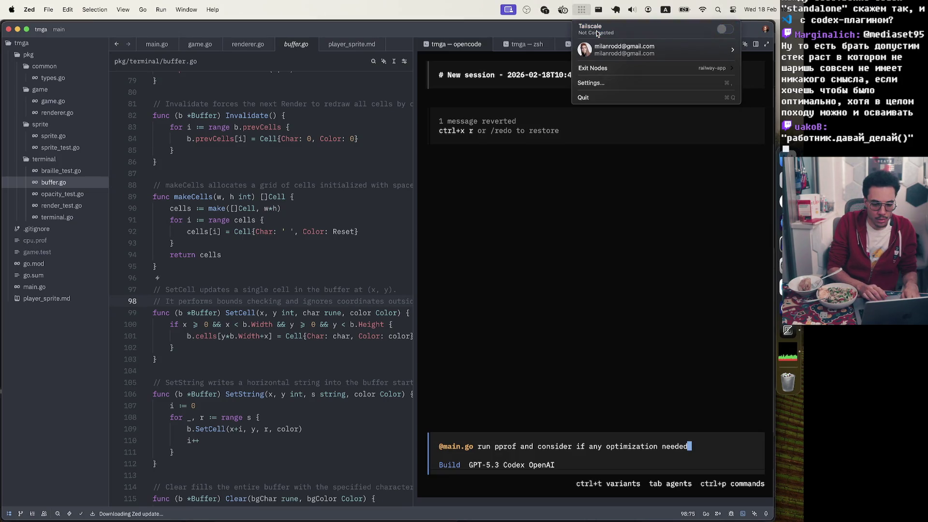
Turn the Tailscale connection on, check Network Devices, and dismiss the menu.
{"action": "left_click", "coordinate": [720, 31]}
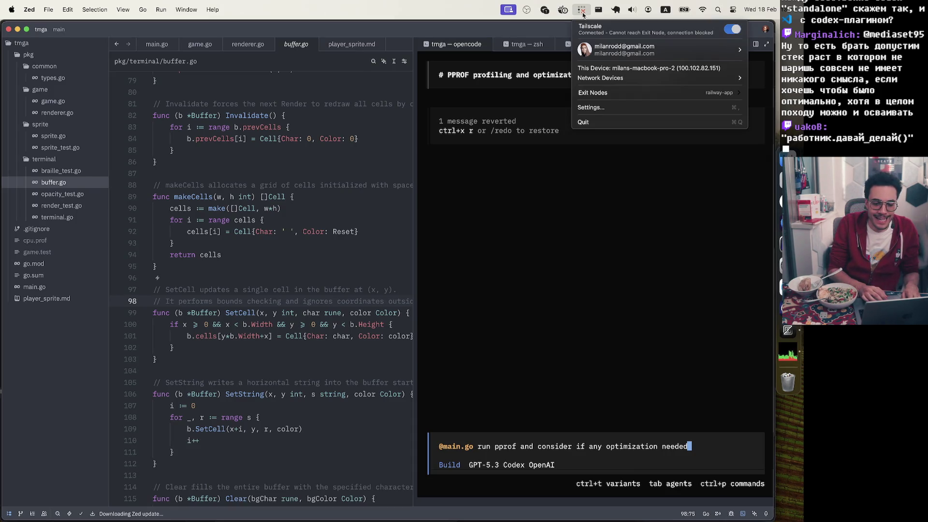
{"action": "mouse_move", "coordinate": [667, 79]}
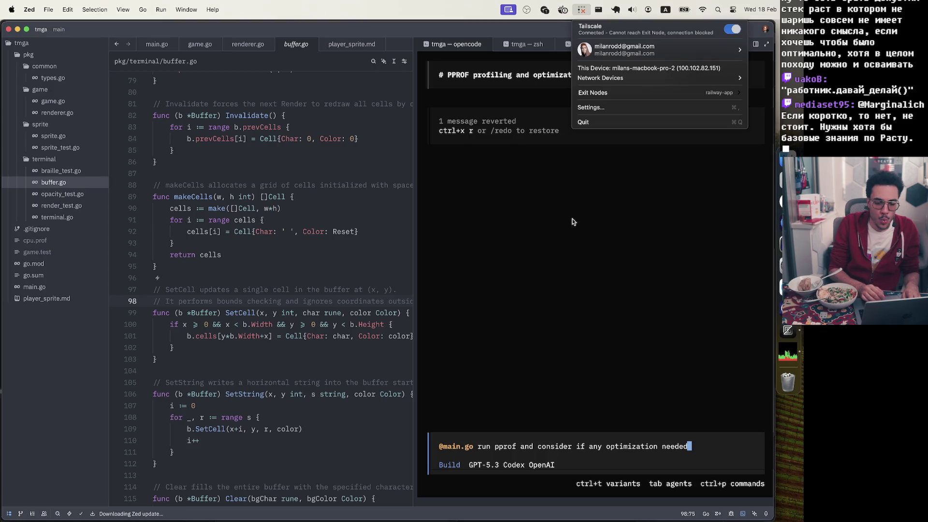
{"action": "left_click", "coordinate": [572, 221]}
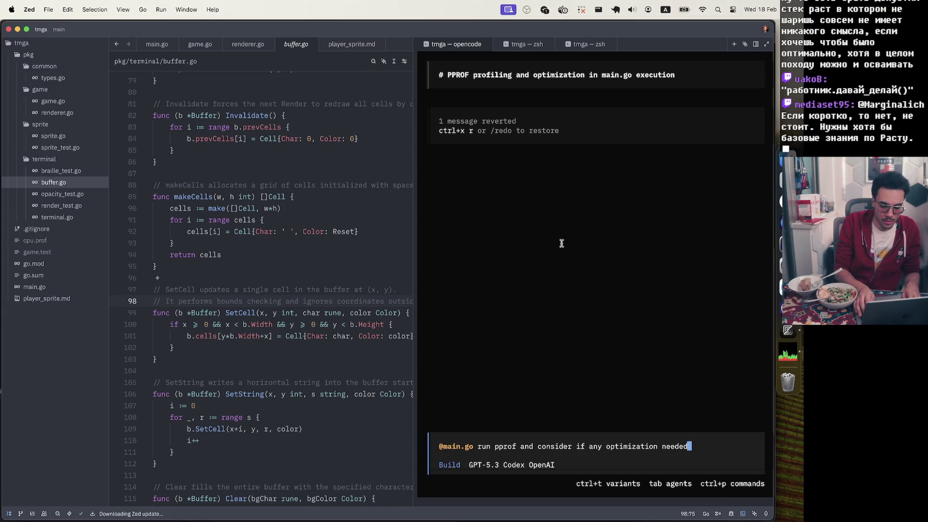
{"action": "left_click", "coordinate": [784, 202]}
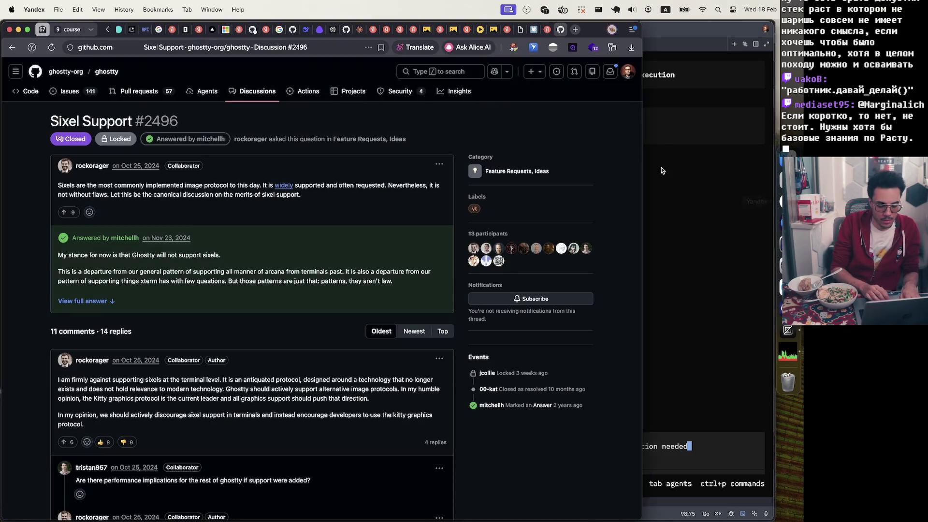
{"action": "key", "text": "super+t"}
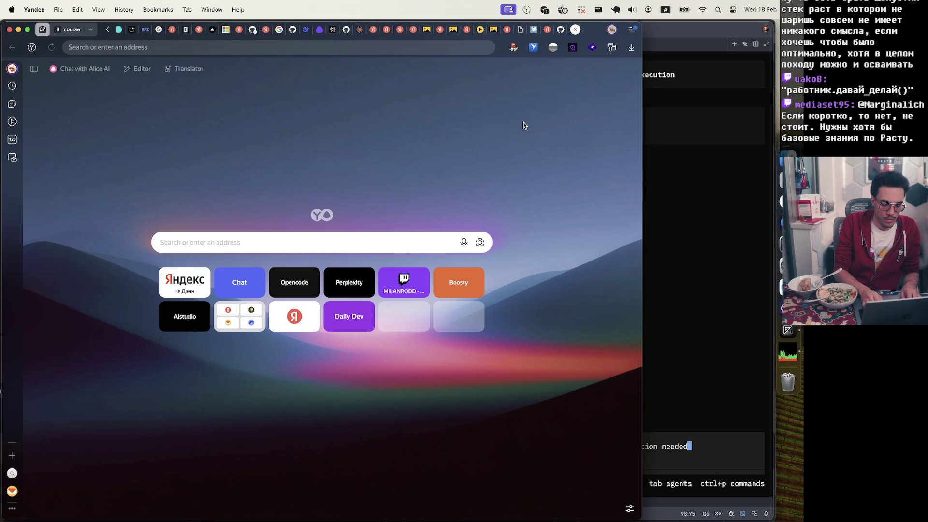
{"action": "type", "text": "anthropic.com"}
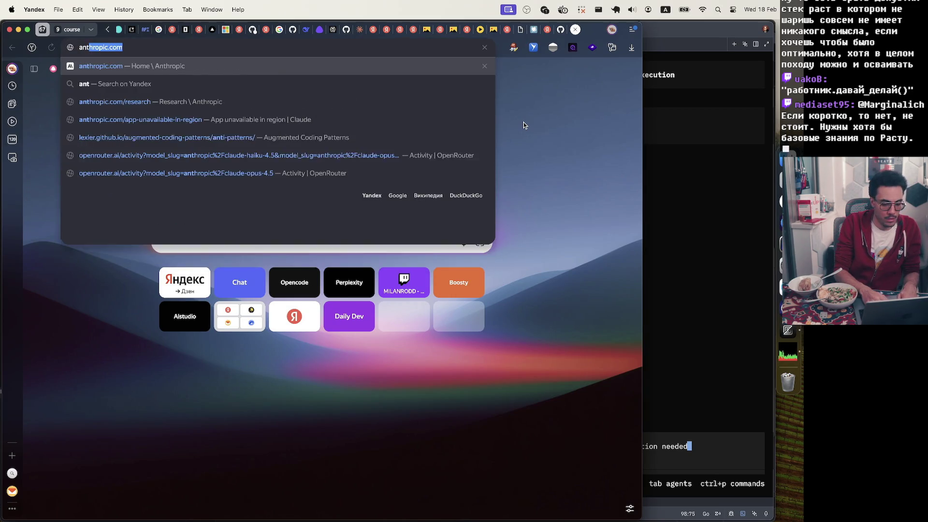
{"action": "key", "text": "Return"}
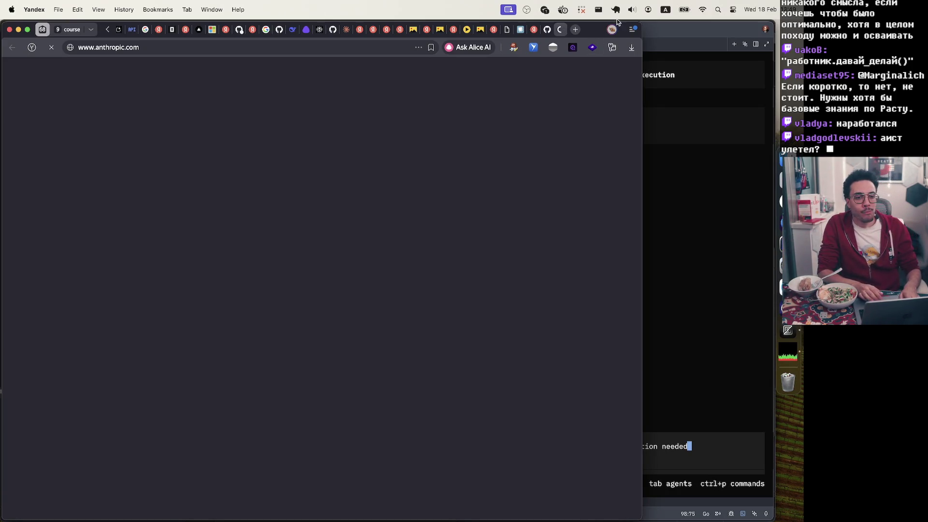
{"action": "left_click", "coordinate": [576, 29]}
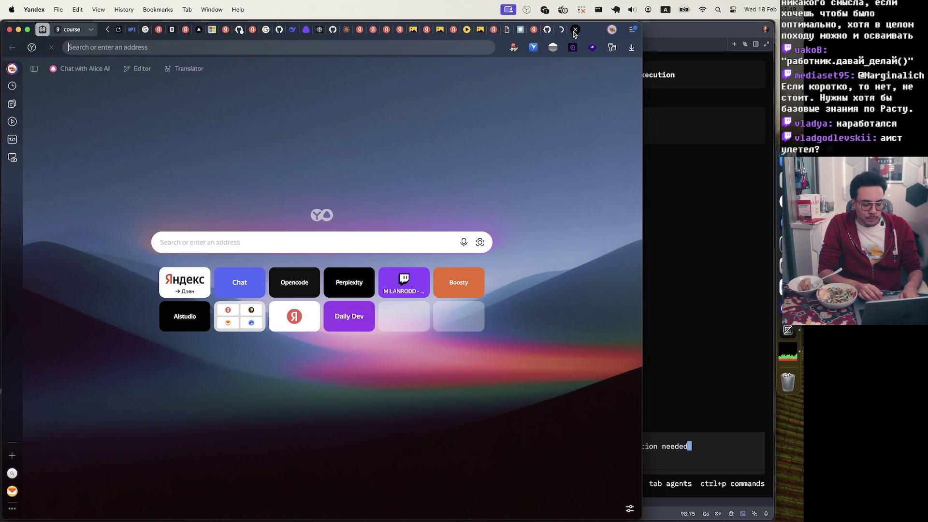
{"action": "left_click", "coordinate": [561, 30]}
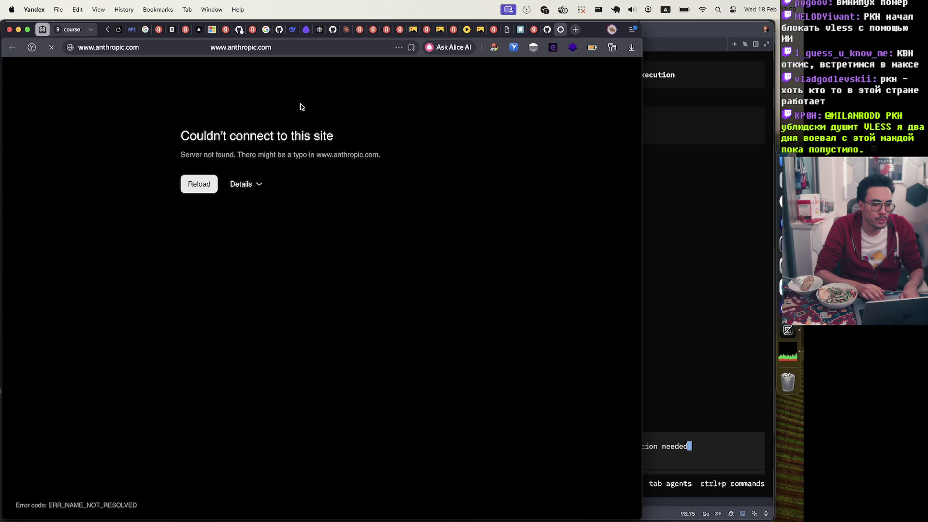
Disconnect Tailscale from the menu bar, then open a new browser tab.
{"action": "left_click", "coordinate": [581, 10]}
{"action": "left_click", "coordinate": [500, 116]}
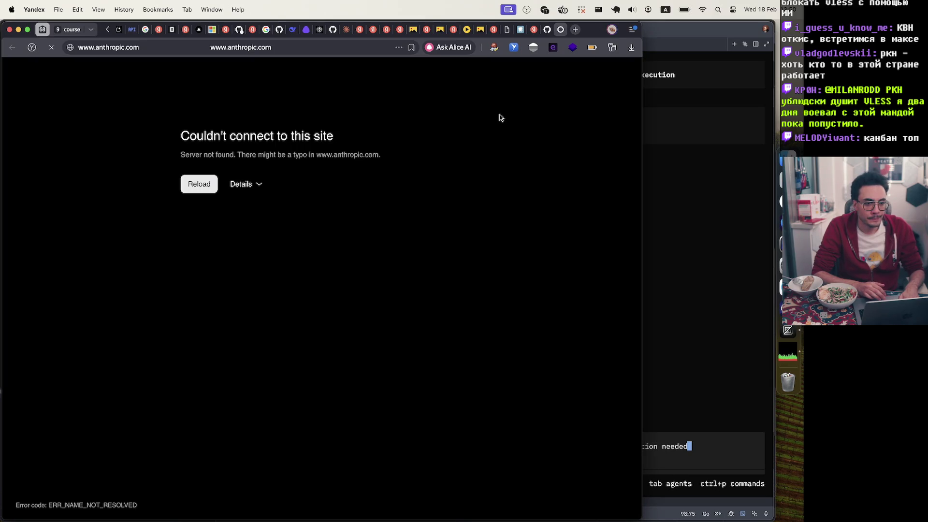
{"action": "key", "text": "XF86MonBrightnessDown"}
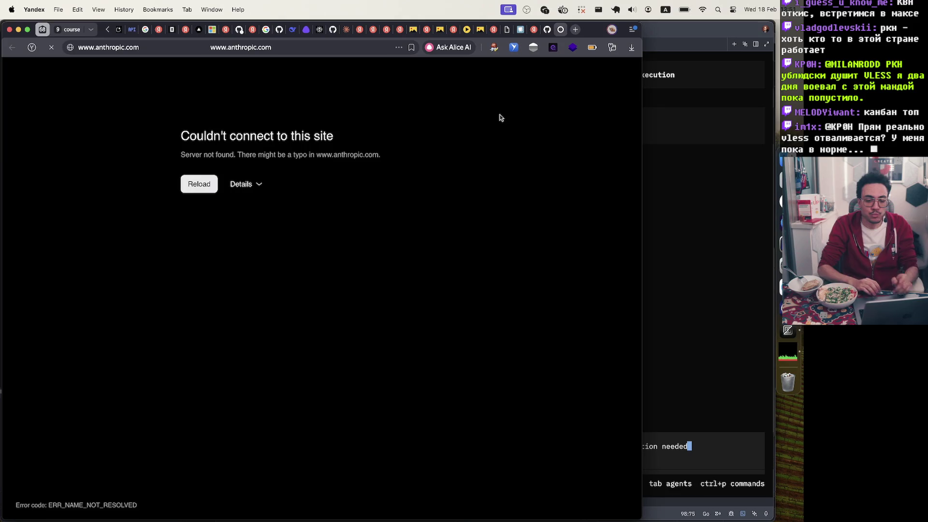
{"action": "left_click", "coordinate": [575, 30]}
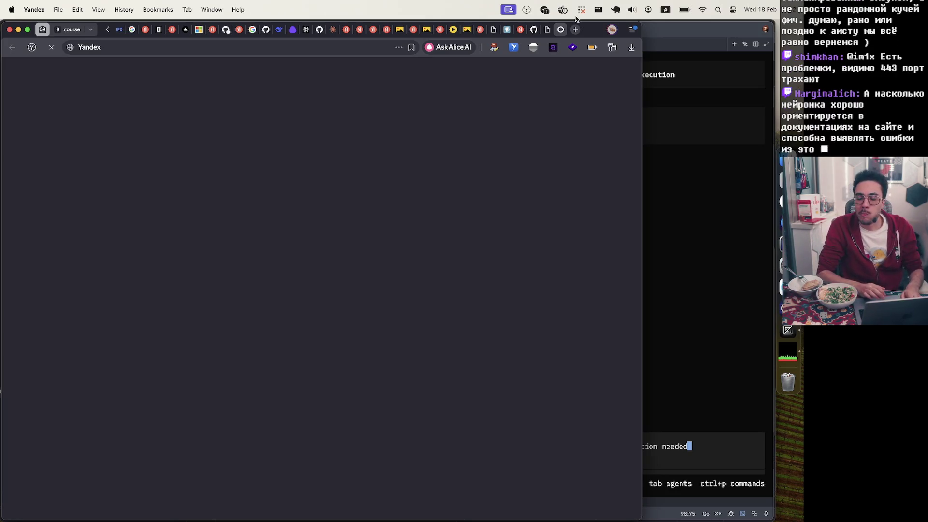
Dismiss the Tailscale menu and close the Дзен and failing anthropic.com tabs.
{"action": "left_click", "coordinate": [580, 9]}
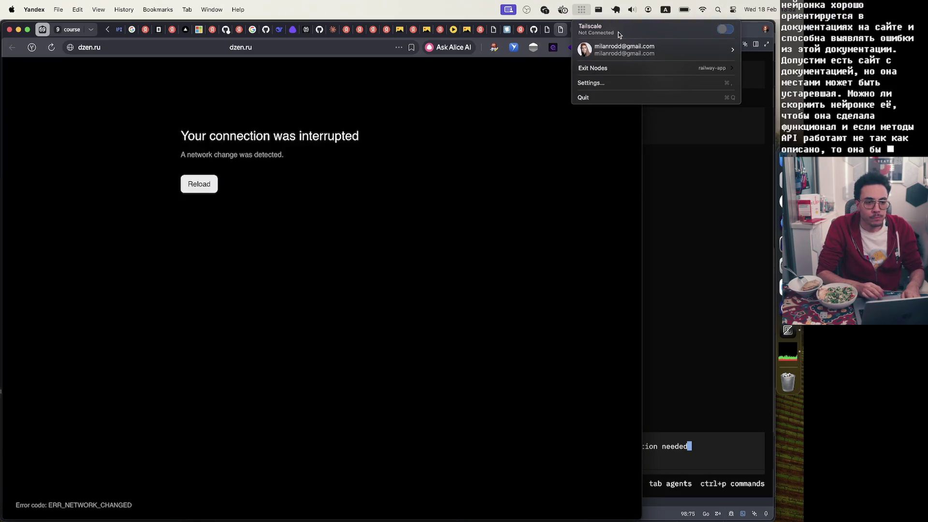
{"action": "left_click", "coordinate": [502, 151]}
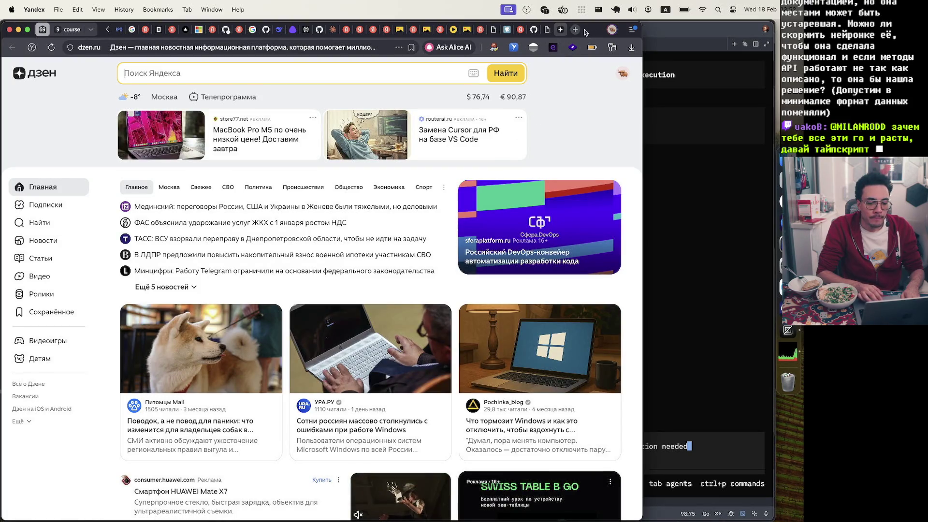
{"action": "left_click", "coordinate": [562, 30]}
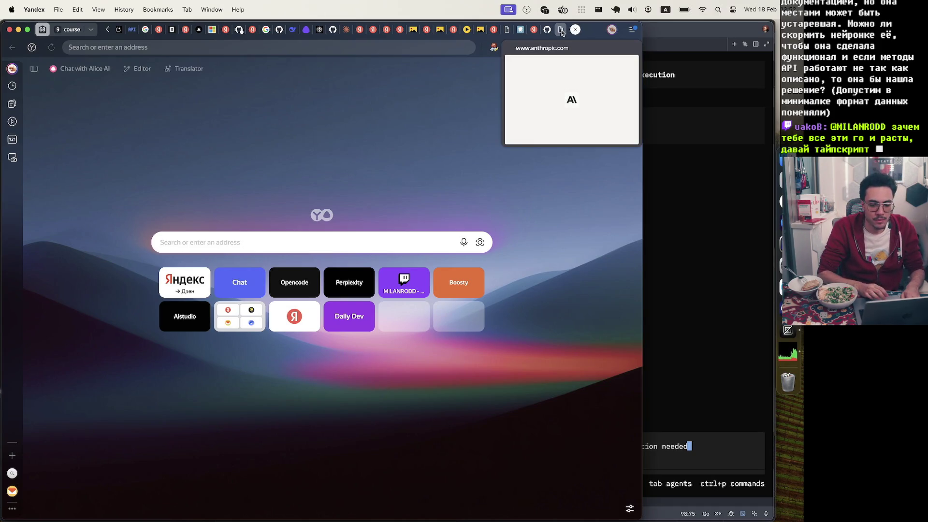
{"action": "left_click", "coordinate": [561, 31]}
{"action": "left_click", "coordinate": [562, 31]}
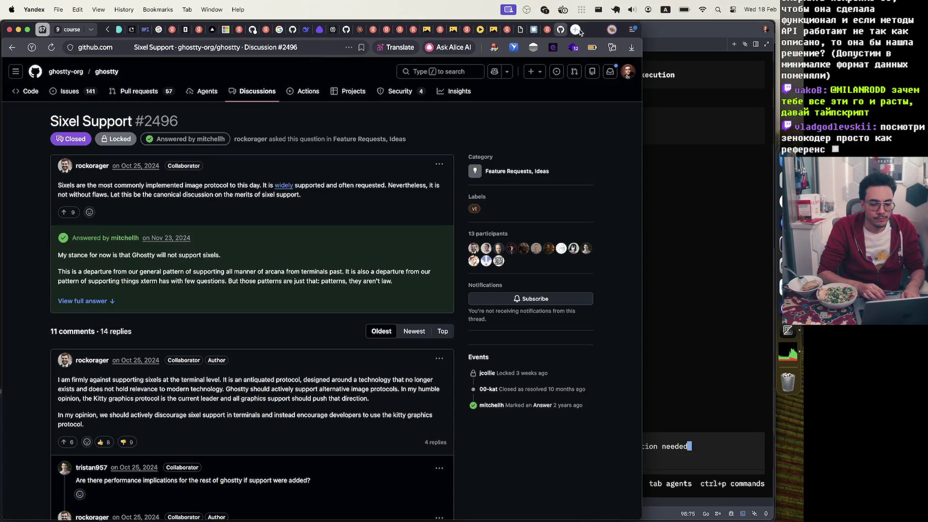
Search Yandex for 'zerocoder' in a fresh tab.
{"action": "left_click", "coordinate": [579, 31]}
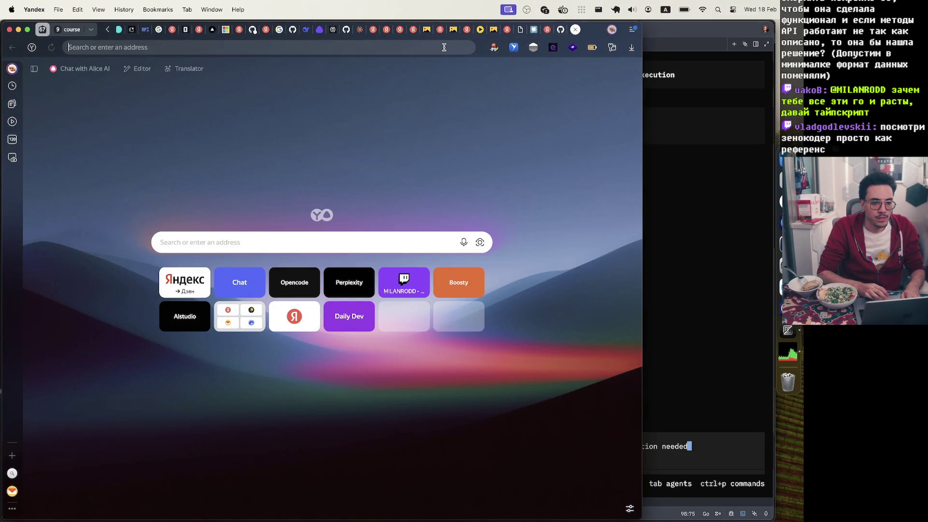
{"action": "left_click", "coordinate": [444, 47]}
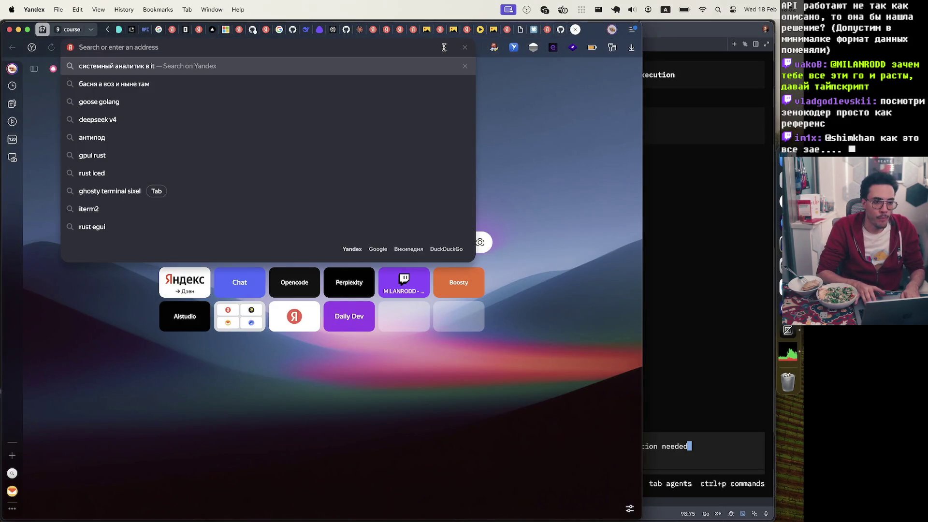
{"action": "type", "text": "zero"}
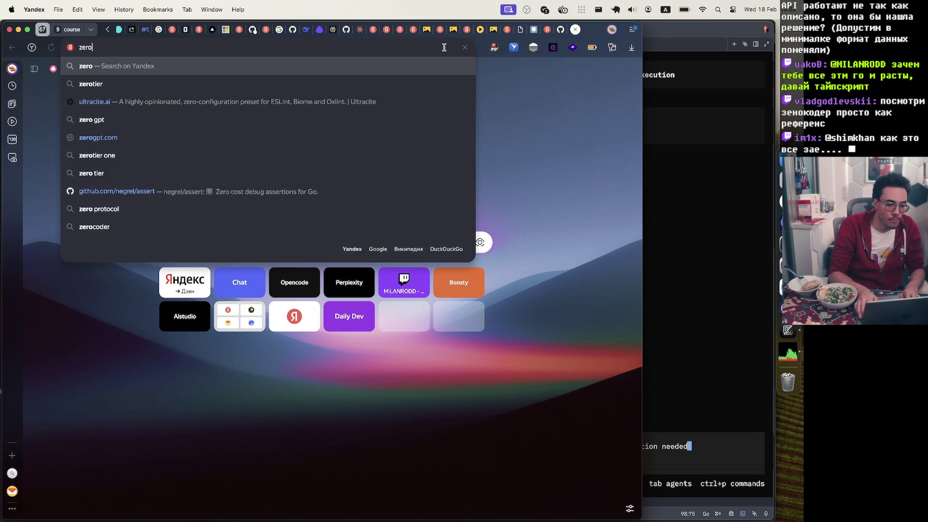
{"action": "type", "text": "coder"}
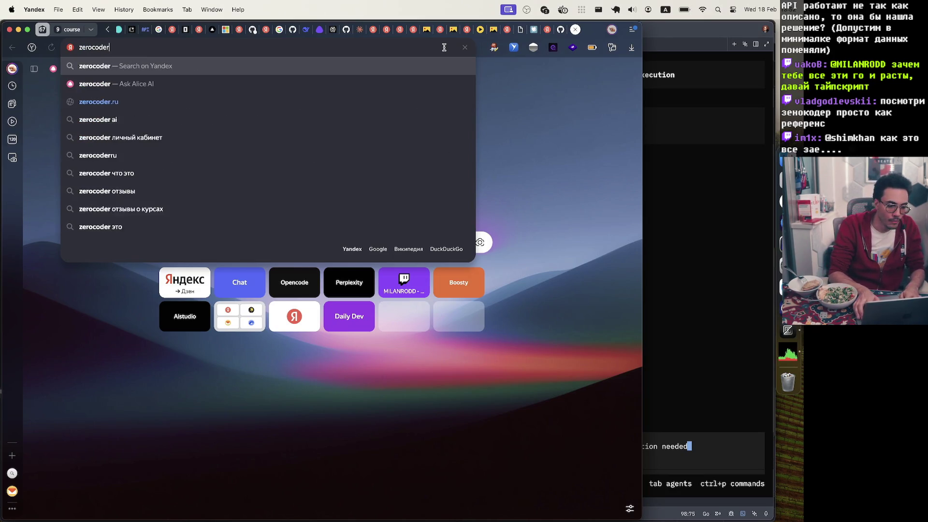
{"action": "key", "text": "Return"}
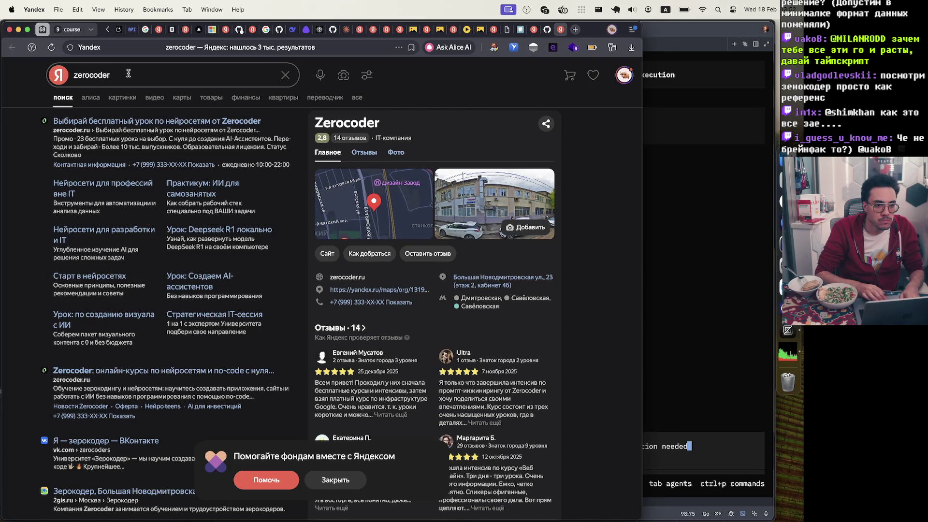
Correct the query to 'zencoder' and rerun the search.
{"action": "left_click", "coordinate": [90, 76]}
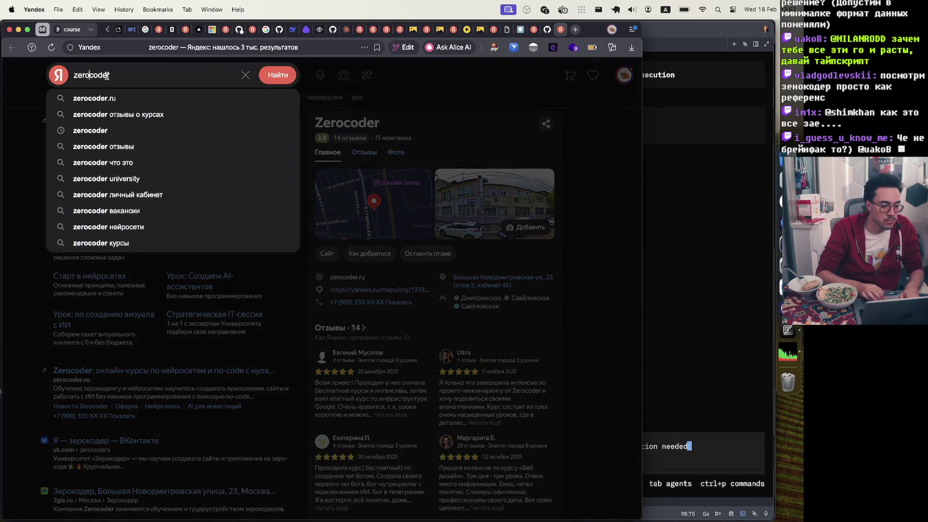
{"action": "left_click", "coordinate": [76, 75]}
{"action": "key", "text": "Delete"}
{"action": "key", "text": "Delete"}
{"action": "key", "text": "Delete"}
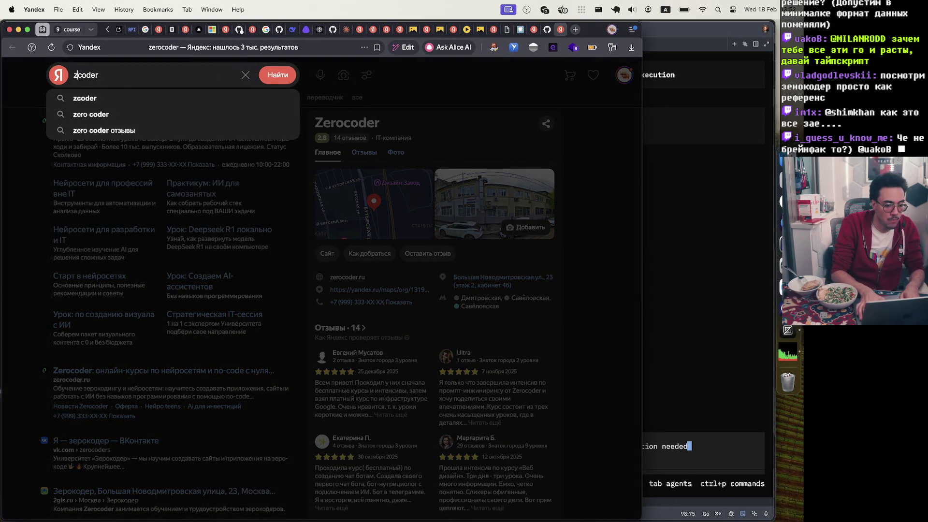
{"action": "type", "text": "e"}
{"action": "key", "text": "Return"}
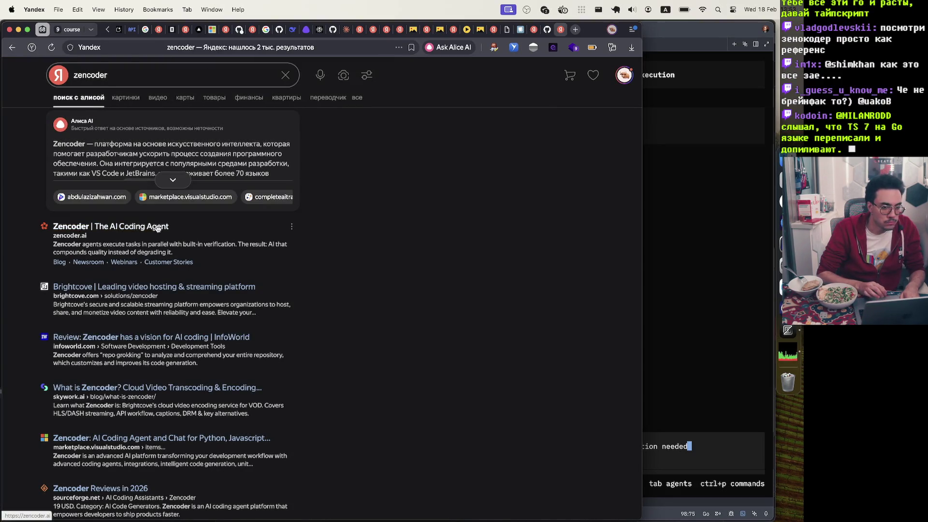
Open the 'Zencoder | The AI Coding Agent' result and scroll through the zencoder.ai landing page.
{"action": "left_click", "coordinate": [156, 228]}
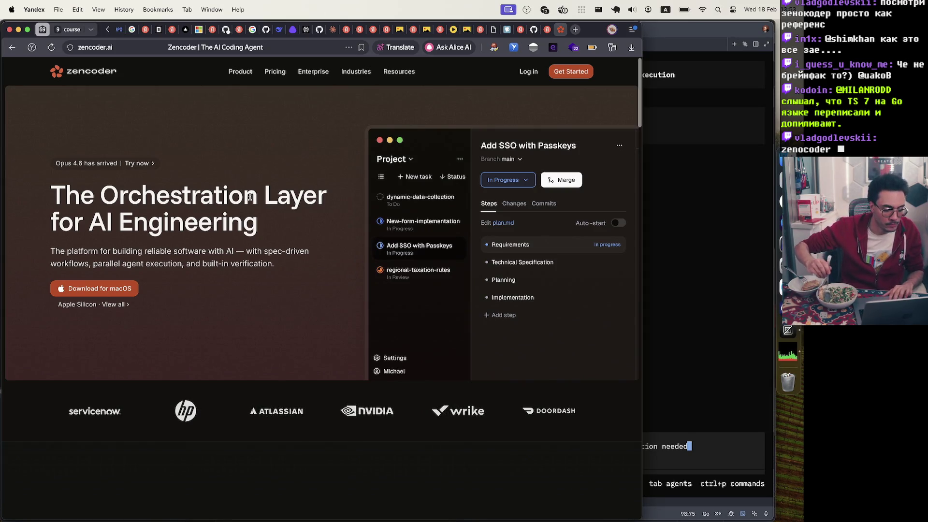
{"action": "scroll", "coordinate": [250, 197], "scroll_direction": "down", "scroll_amount": 1}
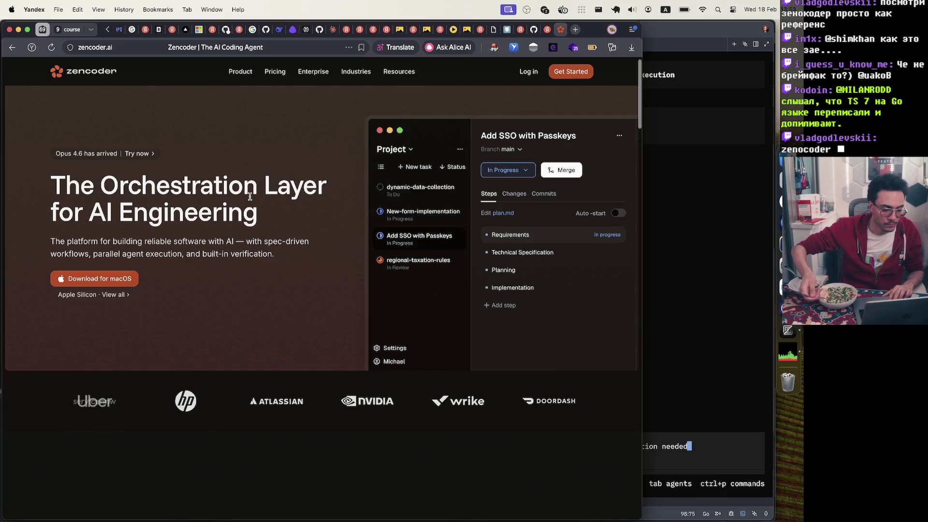
{"action": "scroll", "coordinate": [250, 197], "scroll_direction": "up", "scroll_amount": 1}
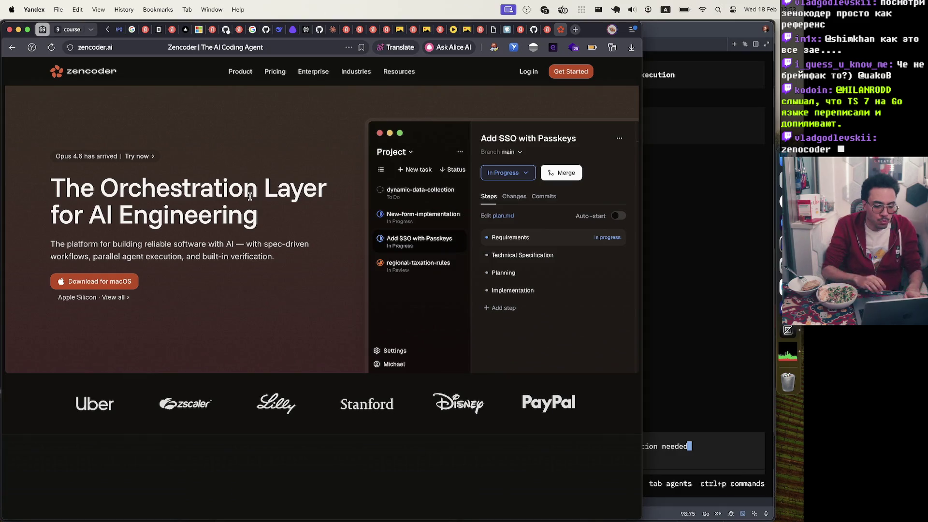
{"action": "scroll", "coordinate": [250, 197], "scroll_direction": "down", "scroll_amount": 7}
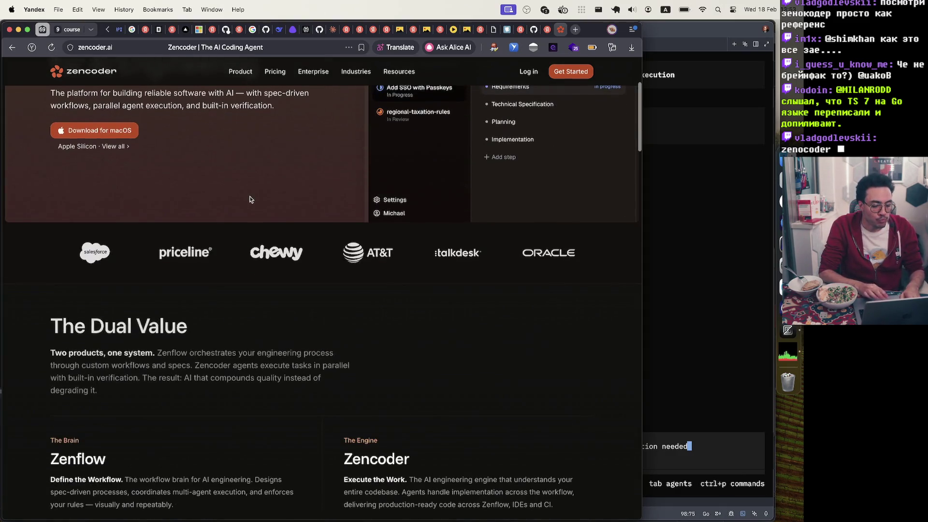
{"action": "scroll", "coordinate": [250, 197], "scroll_direction": "down", "scroll_amount": 5}
{"action": "scroll", "coordinate": [250, 198], "scroll_direction": "down", "scroll_amount": 2}
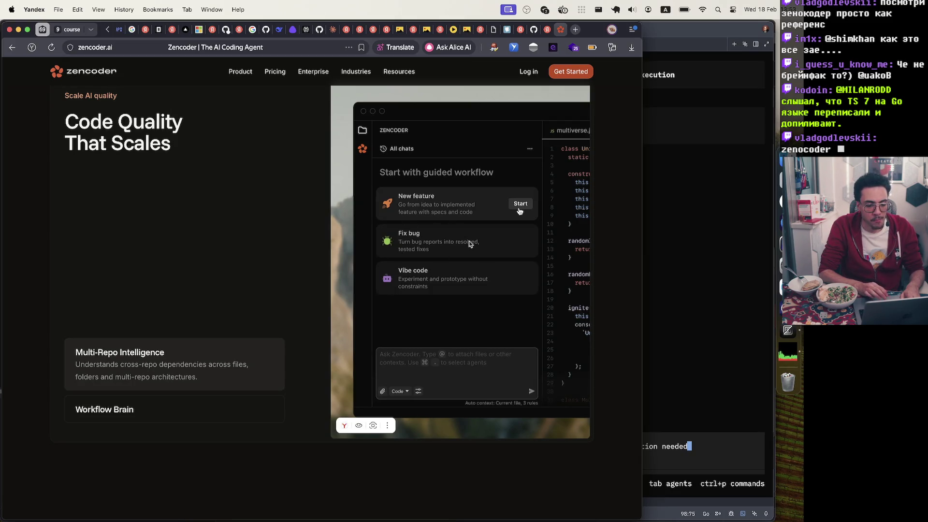
{"action": "scroll", "coordinate": [468, 243], "scroll_direction": "down", "scroll_amount": 1}
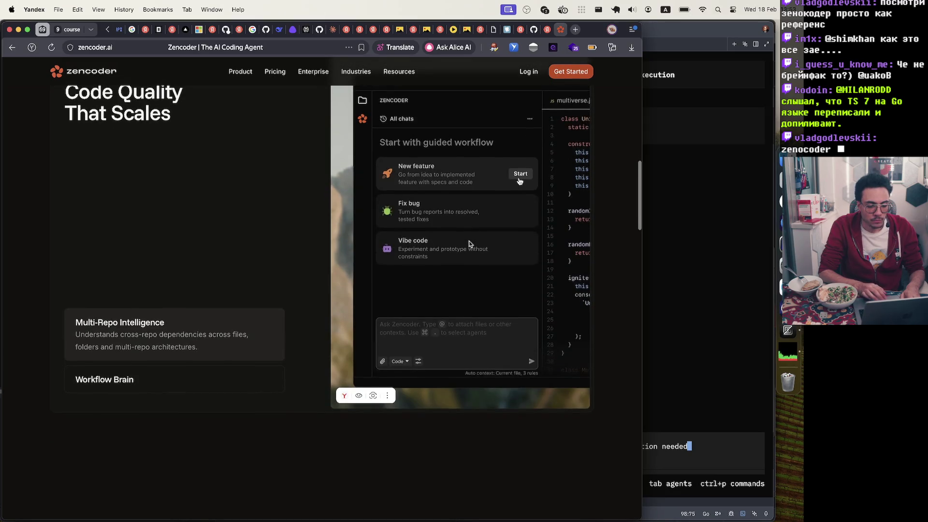
{"action": "scroll", "coordinate": [422, 294], "scroll_direction": "down", "scroll_amount": 5}
{"action": "scroll", "coordinate": [422, 293], "scroll_direction": "down", "scroll_amount": 5}
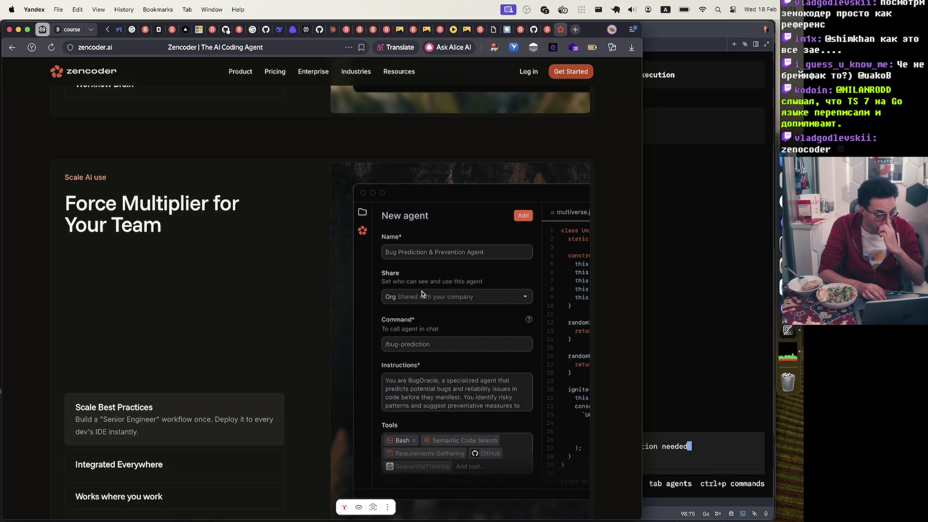
{"action": "scroll", "coordinate": [422, 294], "scroll_direction": "down", "scroll_amount": 10}
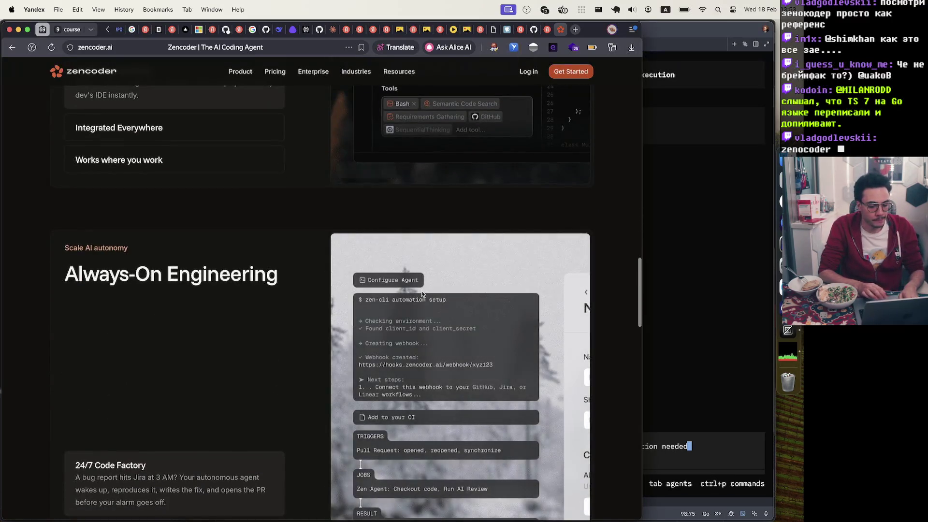
{"action": "scroll", "coordinate": [422, 294], "scroll_direction": "down", "scroll_amount": 5}
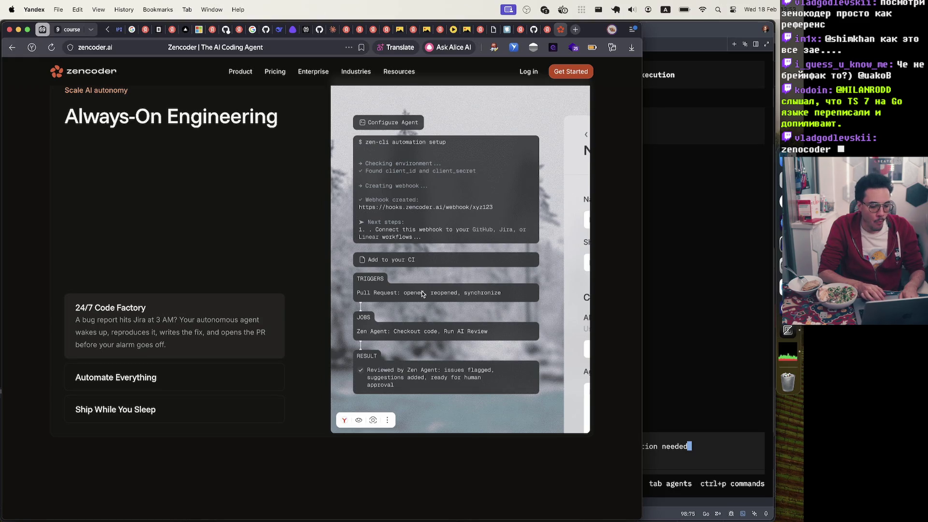
{"action": "scroll", "coordinate": [422, 293], "scroll_direction": "down", "scroll_amount": 20}
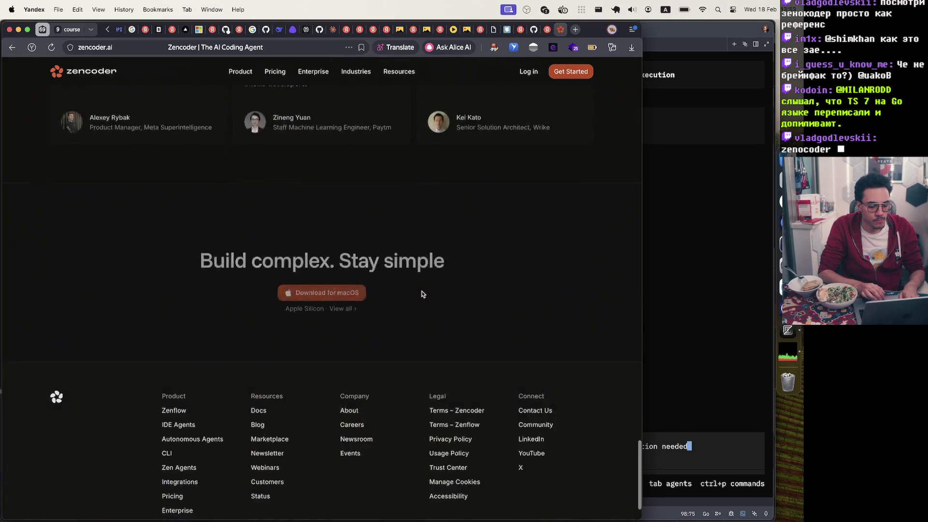
{"action": "scroll", "coordinate": [422, 294], "scroll_direction": "up", "scroll_amount": 20}
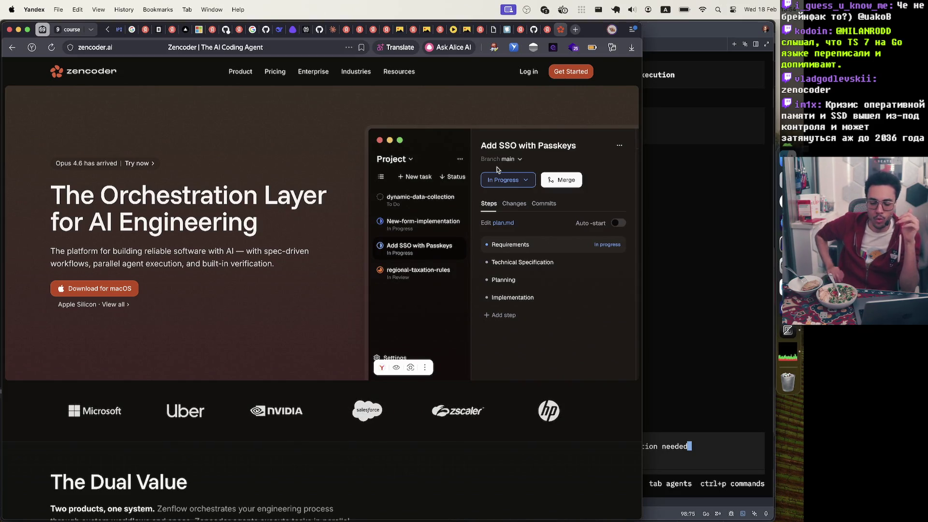
{"action": "key", "text": "ctrl+Up"}
Switch to the Zed window, turn Tailscale on, then quit Tailscale.
{"action": "left_click", "coordinate": [543, 327]}
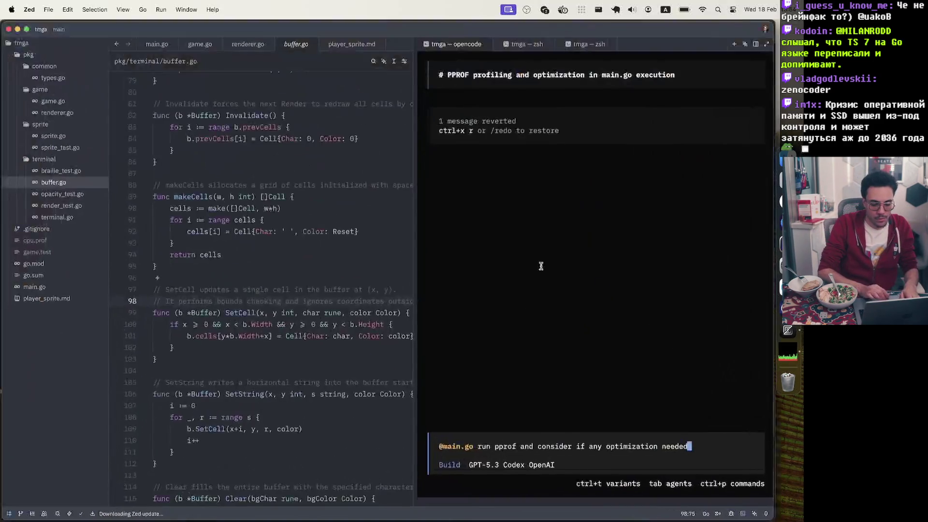
{"action": "left_click", "coordinate": [580, 10]}
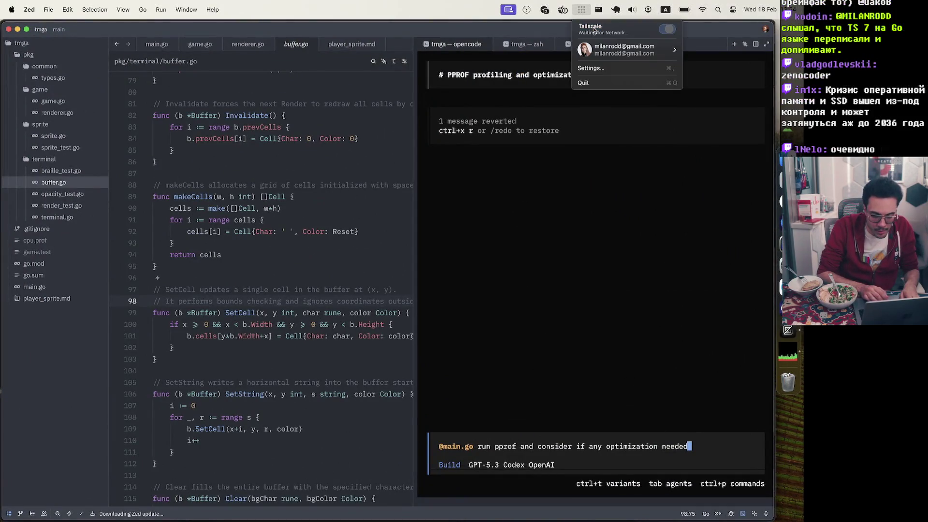
{"action": "left_click", "coordinate": [593, 30]}
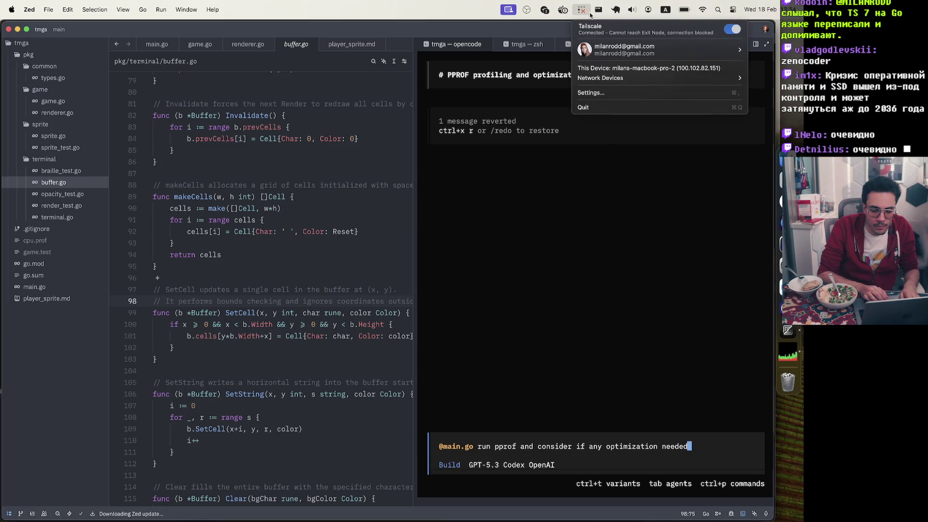
{"action": "left_click", "coordinate": [597, 122]}
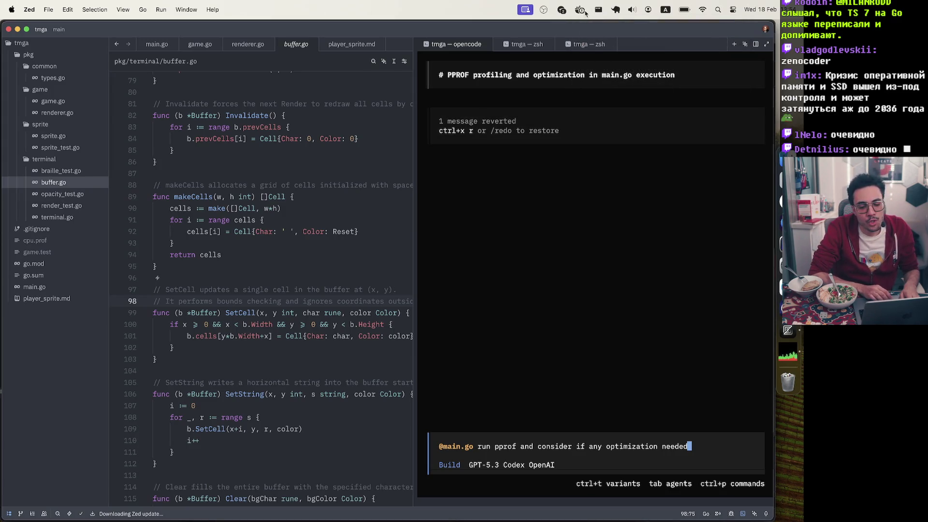
Relaunch the Tailscale app through Spotlight search.
{"action": "key", "text": "super+space"}
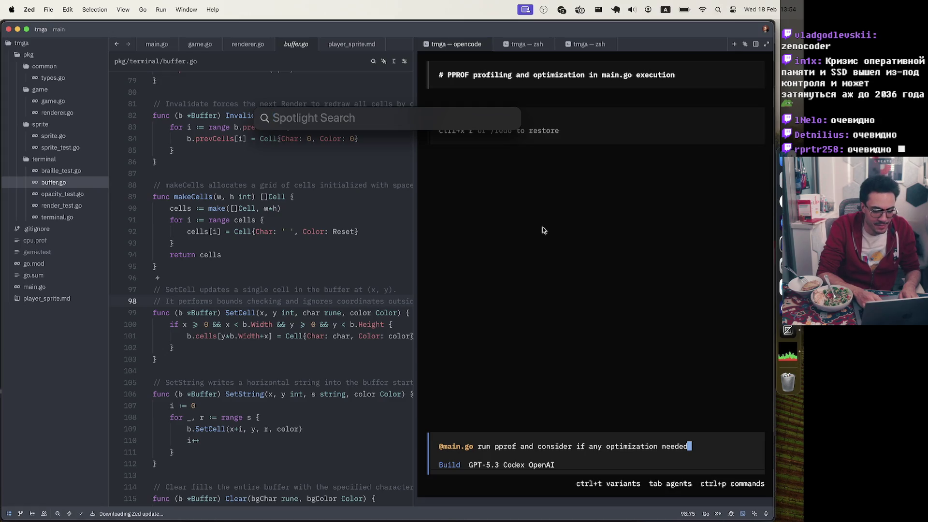
{"action": "type", "text": "tail"}
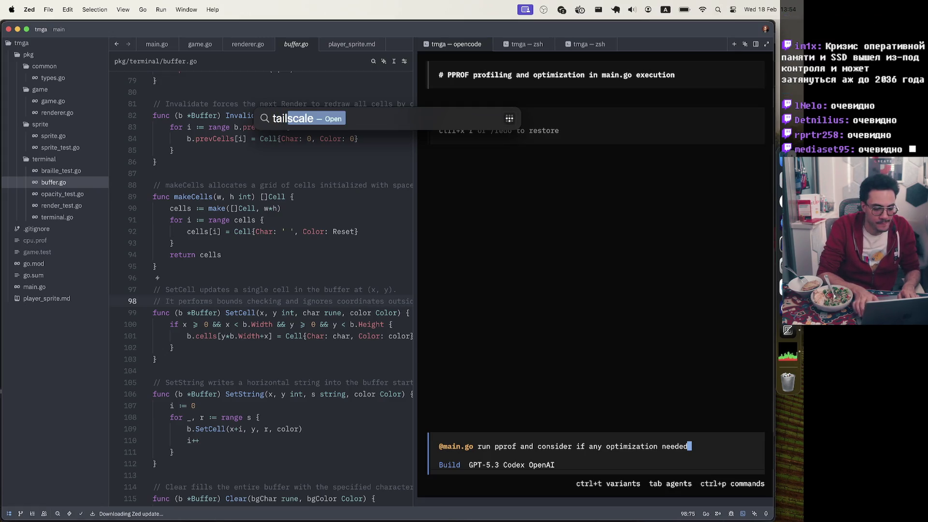
{"action": "type", "text": "scale"}
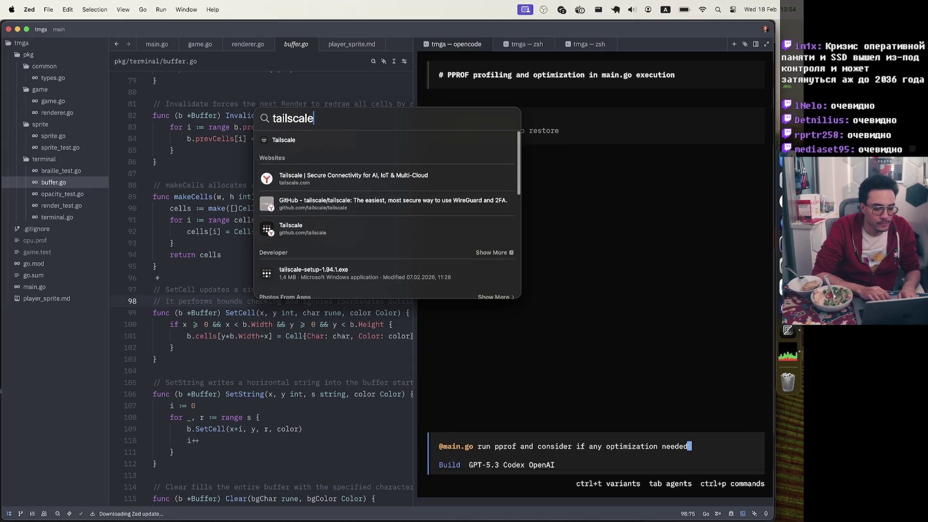
{"action": "left_click", "coordinate": [296, 140]}
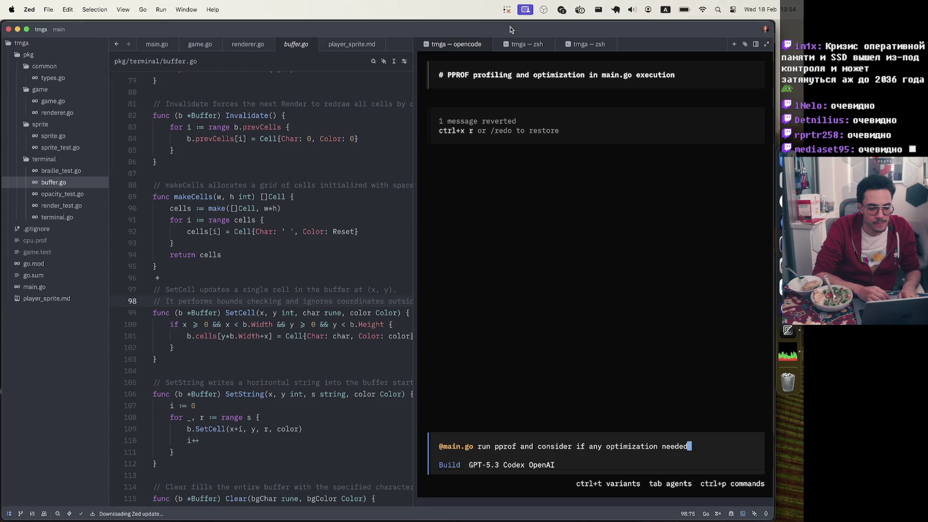
Disconnect Tailscale, then switch it back on until it shows Connected.
{"action": "left_click", "coordinate": [507, 10]}
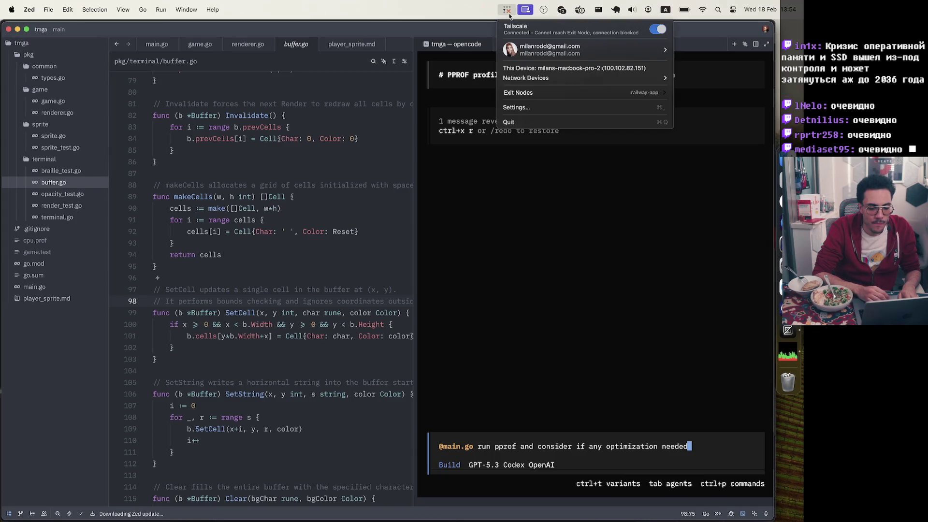
{"action": "left_click", "coordinate": [541, 162]}
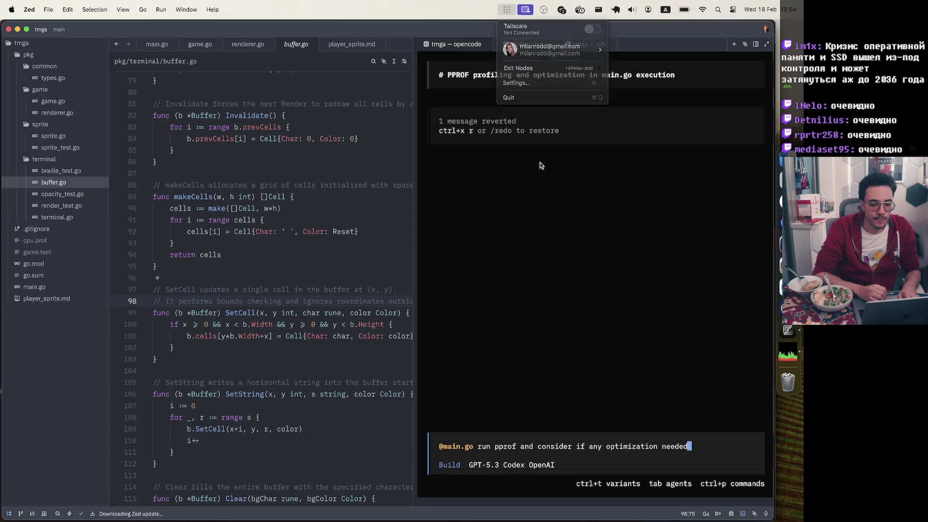
{"action": "left_click", "coordinate": [507, 10]}
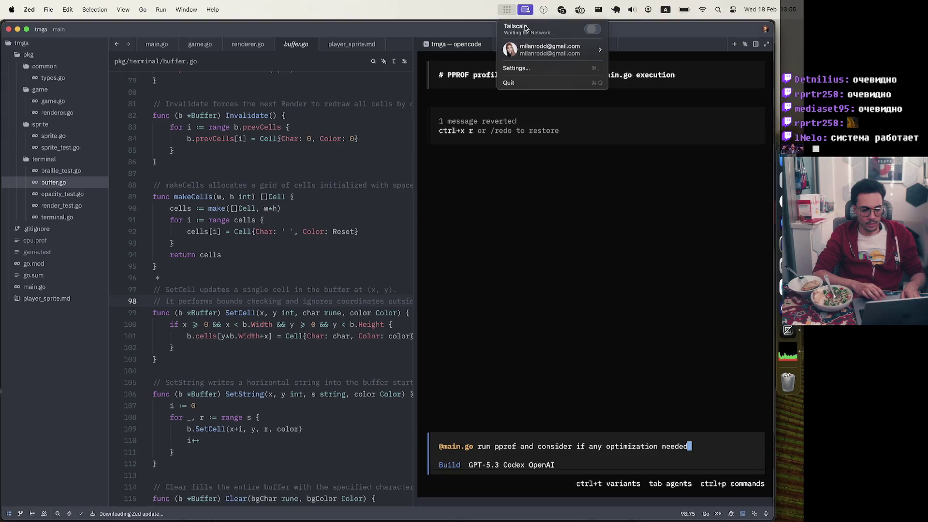
{"action": "left_click", "coordinate": [526, 28]}
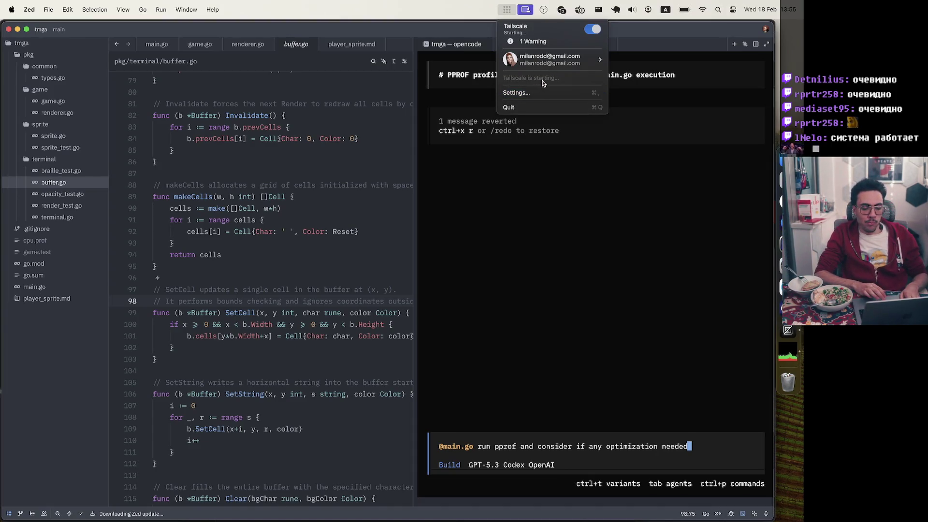
{"action": "mouse_move", "coordinate": [542, 93]}
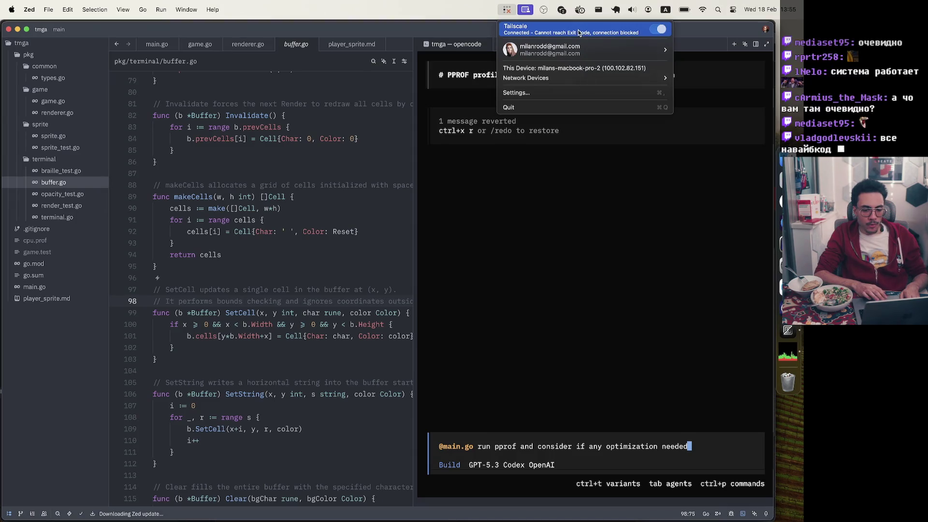
{"action": "mouse_move", "coordinate": [617, 83]}
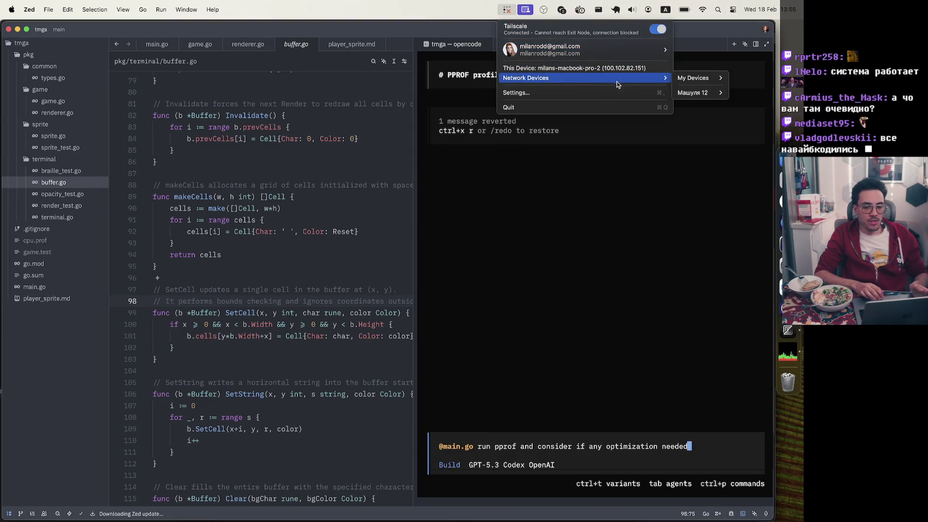
Turn Tailscale off again, leaving it Not Connected, and close its menu.
{"action": "left_click", "coordinate": [507, 10]}
{"action": "left_click", "coordinate": [508, 11]}
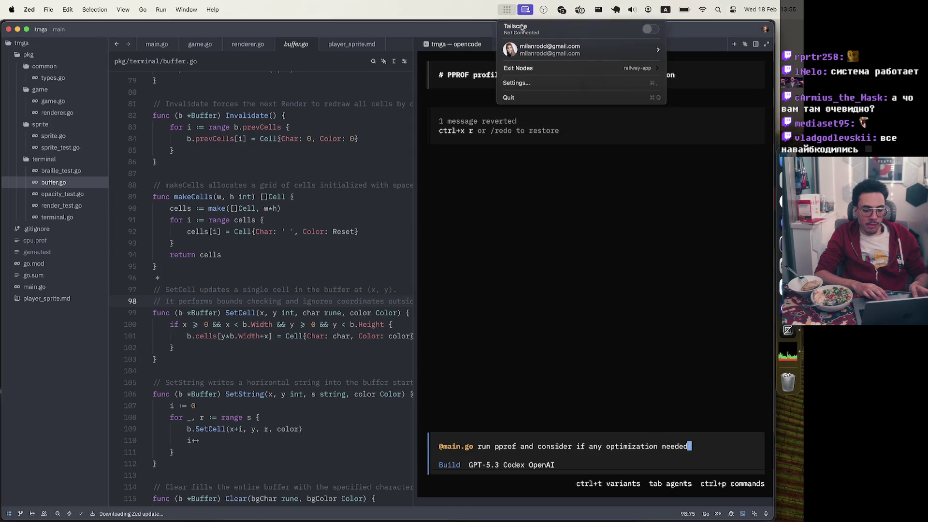
{"action": "left_click", "coordinate": [528, 235]}
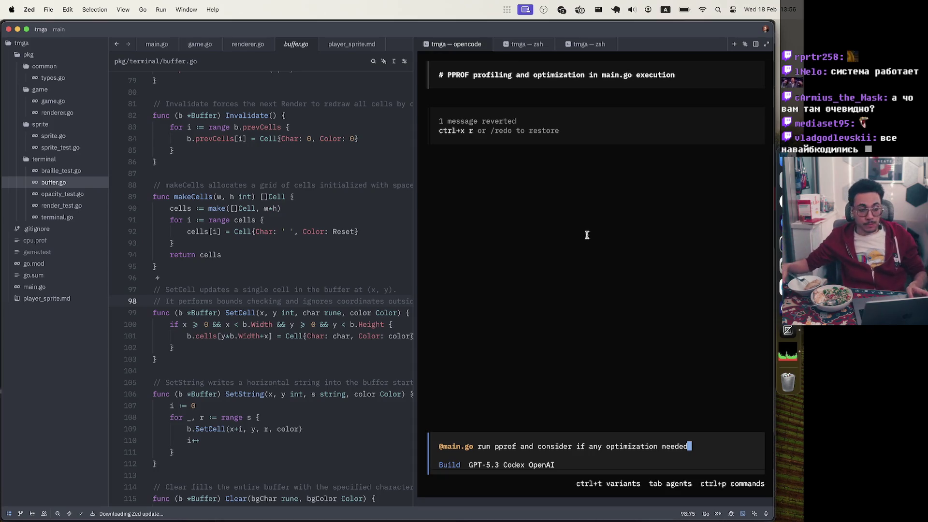
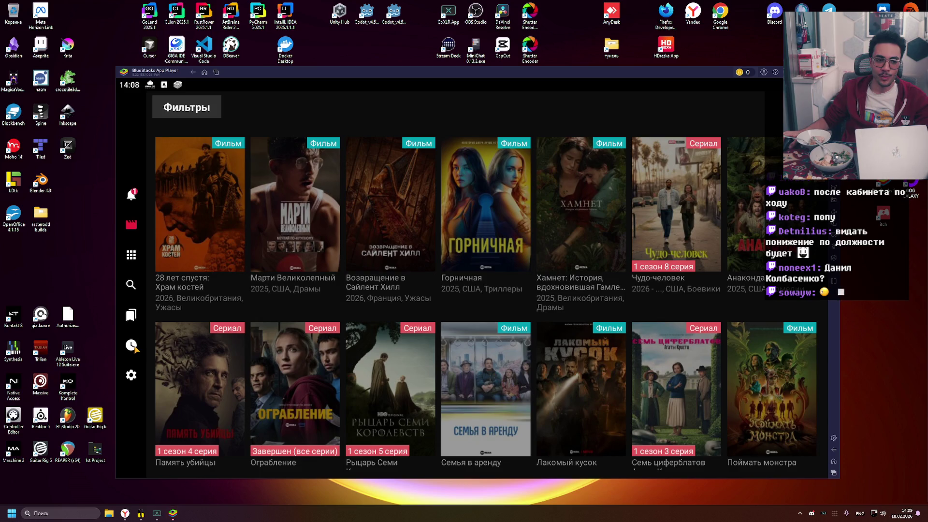
Open the Досмотреть watch history from the sidebar and scroll to Кремниевая долина.
{"action": "left_click", "coordinate": [137, 349]}
{"action": "left_click", "coordinate": [134, 347]}
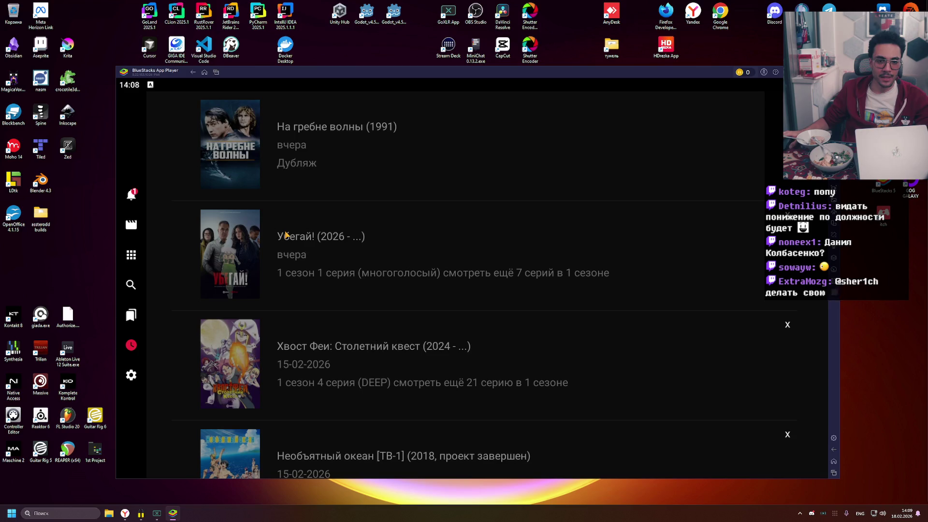
{"action": "scroll", "coordinate": [286, 234], "scroll_direction": "down", "scroll_amount": 6}
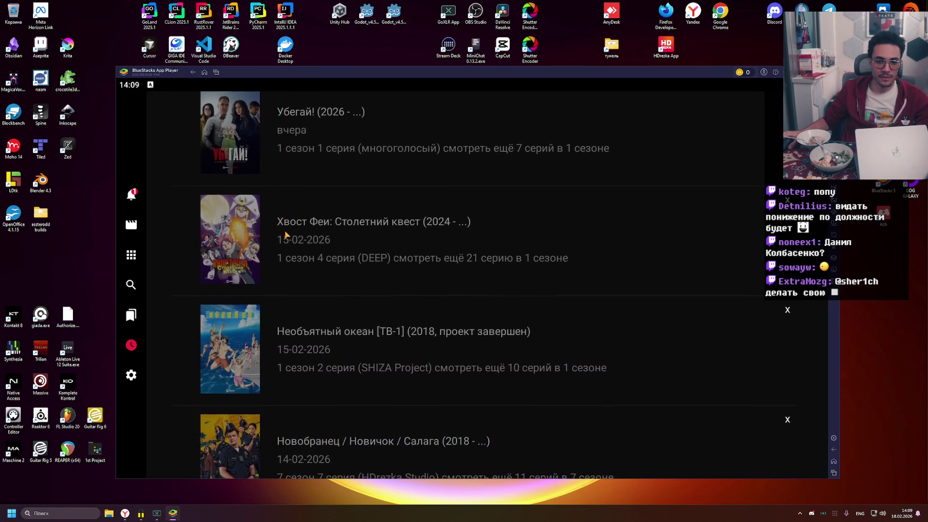
{"action": "scroll", "coordinate": [285, 234], "scroll_direction": "down", "scroll_amount": 5}
{"action": "scroll", "coordinate": [270, 203], "scroll_direction": "up", "scroll_amount": 2}
Open the Кремниевая долина series page and look over its details.
{"action": "left_click", "coordinate": [239, 196]}
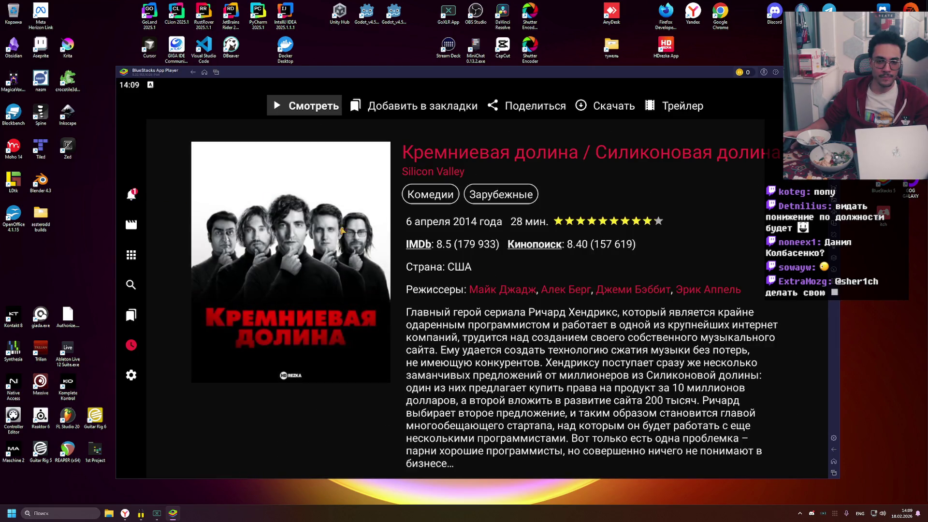
{"action": "scroll", "coordinate": [344, 232], "scroll_direction": "down", "scroll_amount": 10}
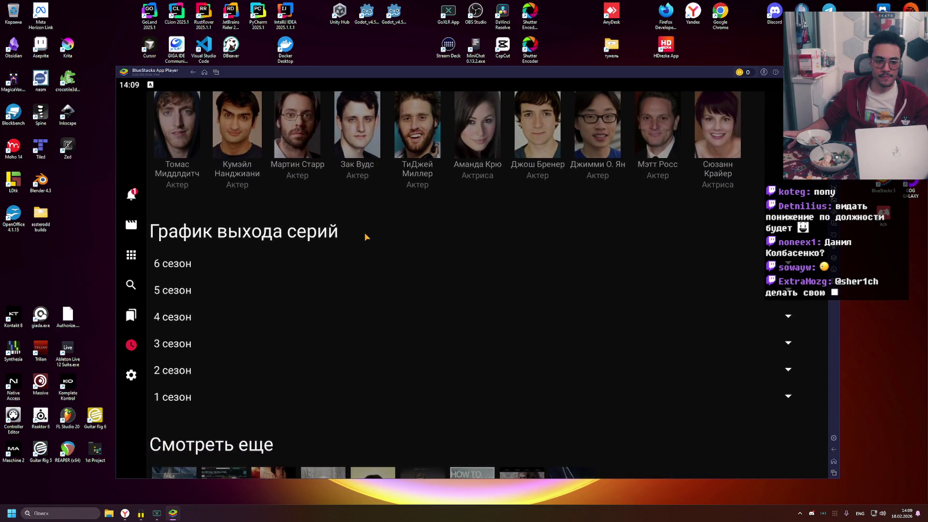
{"action": "scroll", "coordinate": [320, 265], "scroll_direction": "down", "scroll_amount": 4}
{"action": "scroll", "coordinate": [319, 264], "scroll_direction": "up", "scroll_amount": 6}
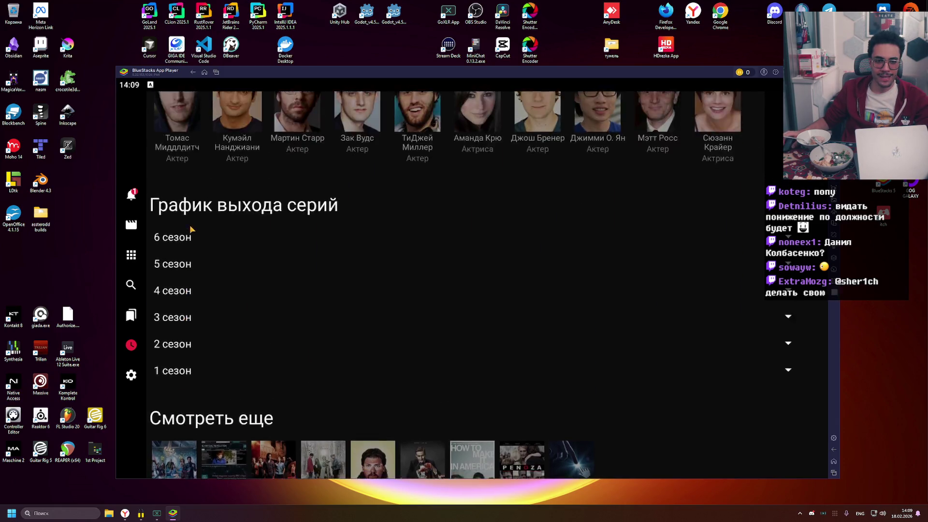
{"action": "scroll", "coordinate": [203, 234], "scroll_direction": "up", "scroll_amount": 10}
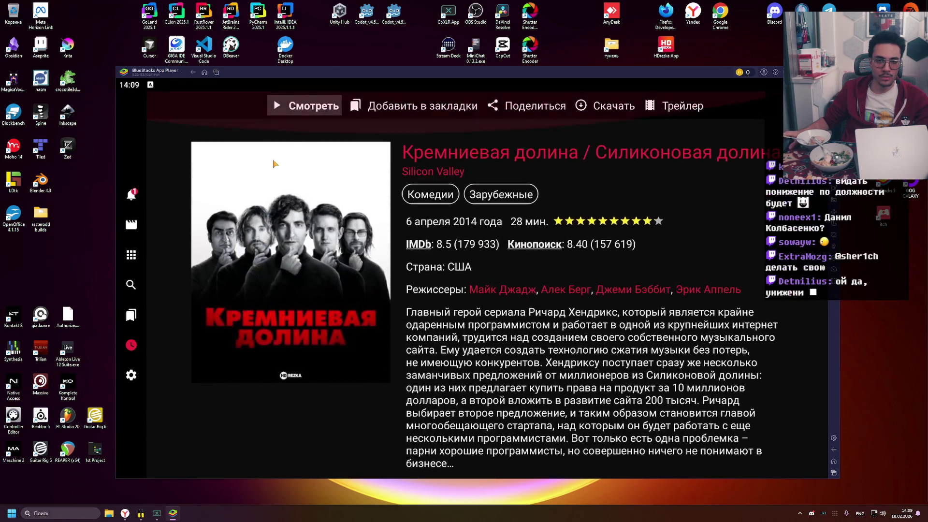
Start watching and scroll the Озвучка dialog to the Сезон 6 episodes.
{"action": "left_click", "coordinate": [308, 106]}
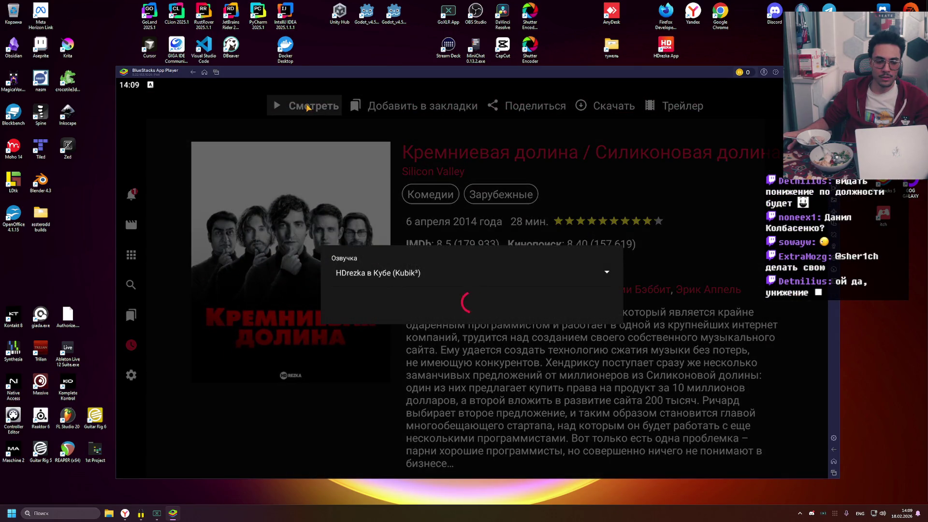
{"action": "scroll", "coordinate": [424, 335], "scroll_direction": "down", "scroll_amount": 2}
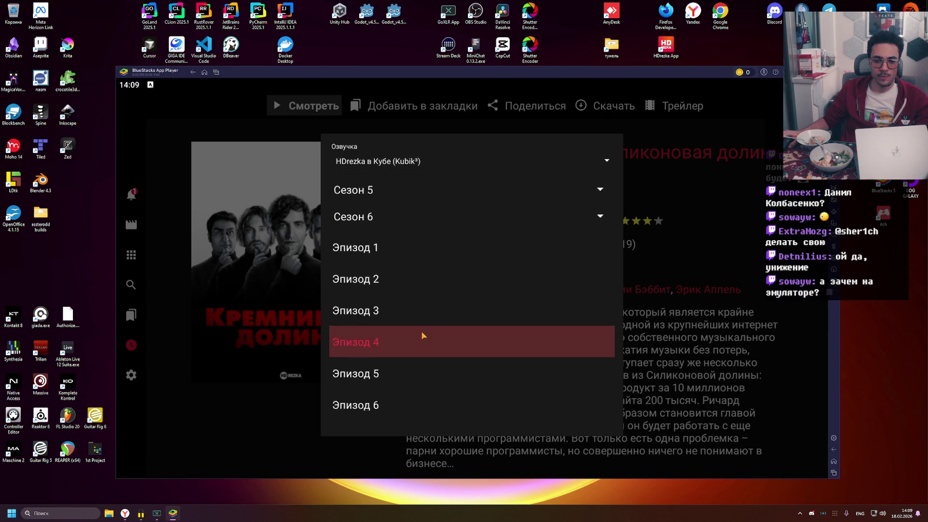
{"action": "scroll", "coordinate": [422, 335], "scroll_direction": "down", "scroll_amount": 1}
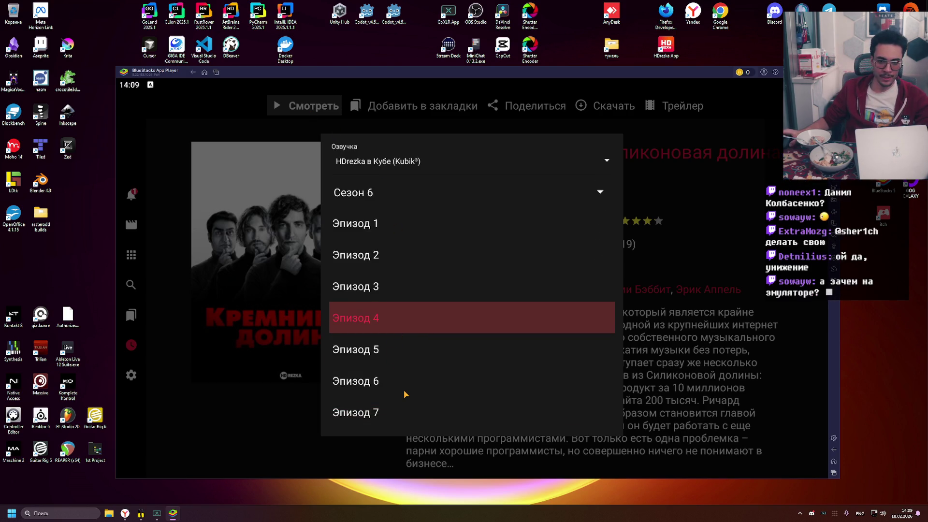